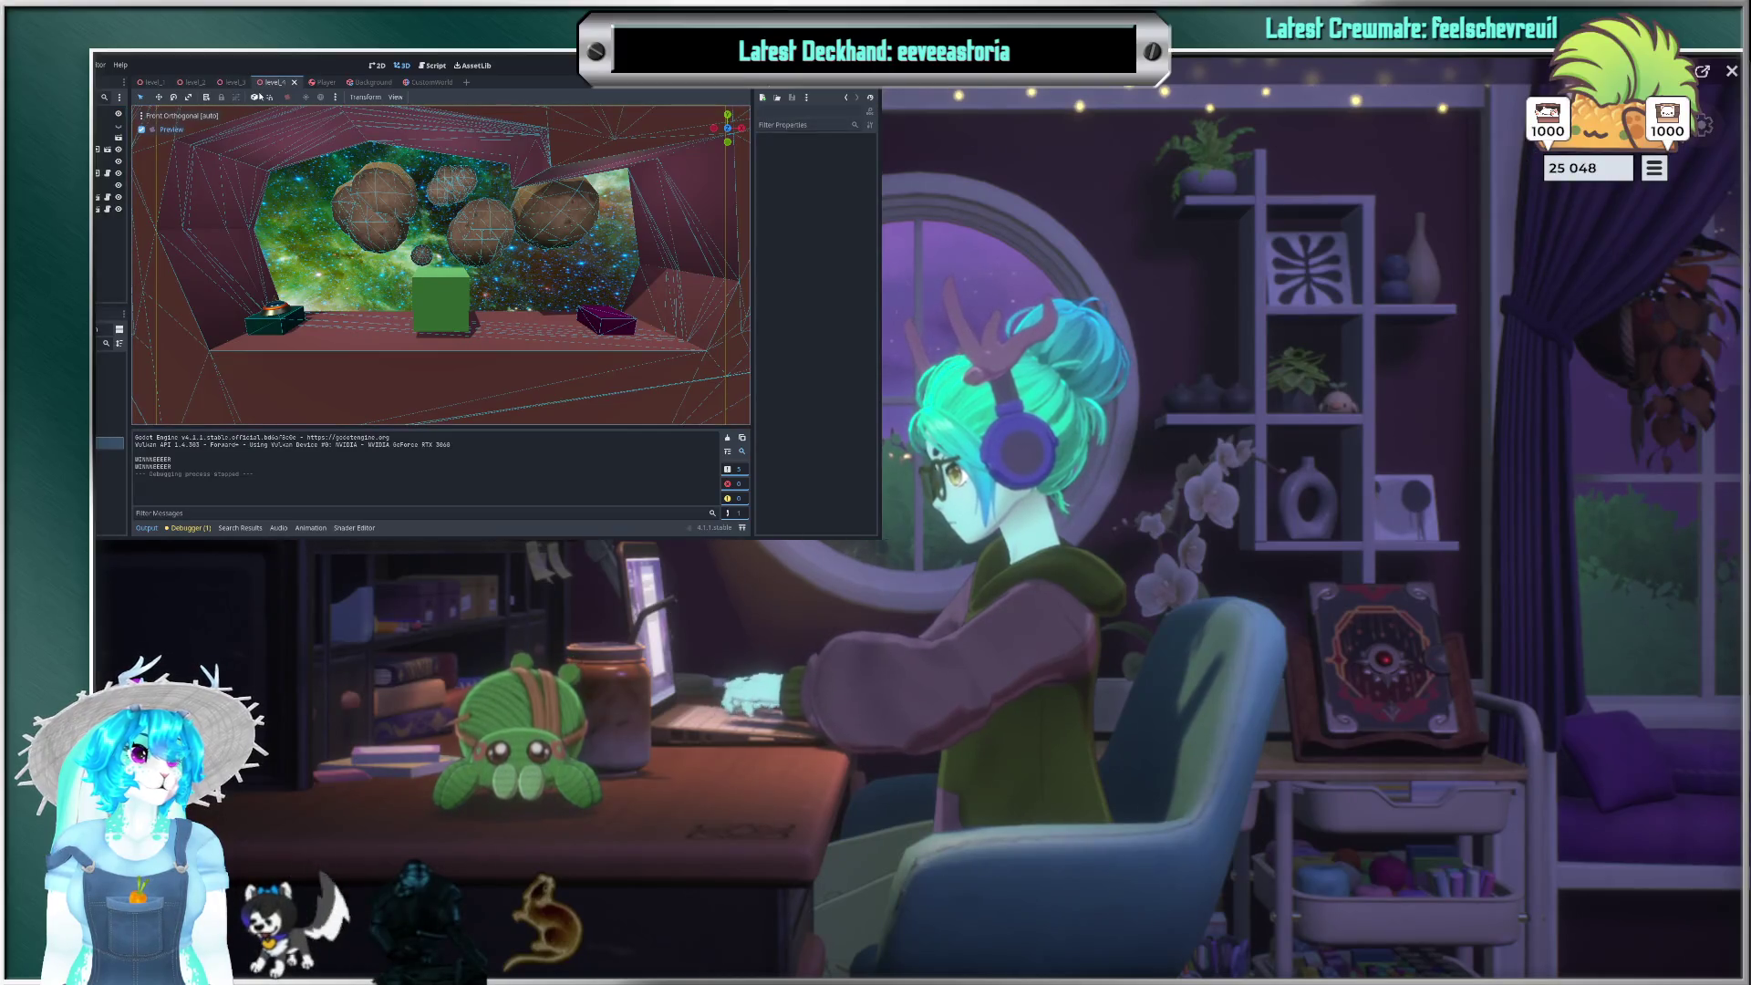
Step: Select another level node, then open the landing pad's LandingPad.gd script from its script icon
{"action": "left_click", "coordinate": [110, 417]}
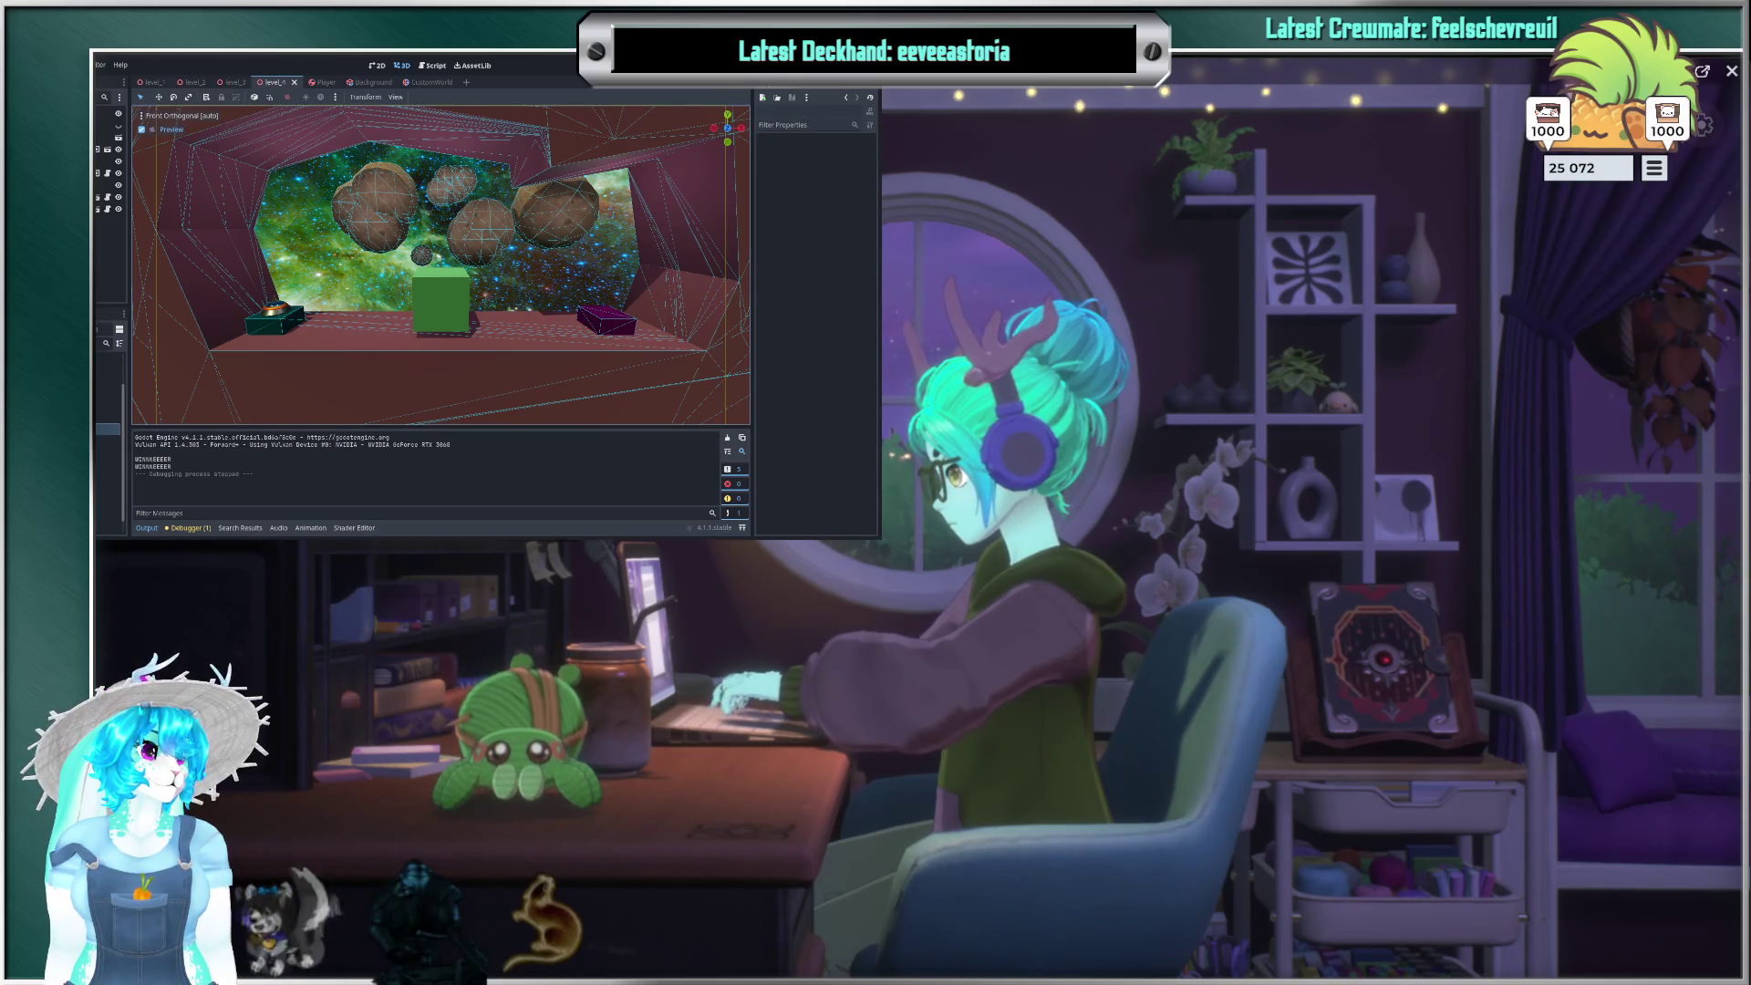
{"action": "left_click", "coordinate": [107, 173]}
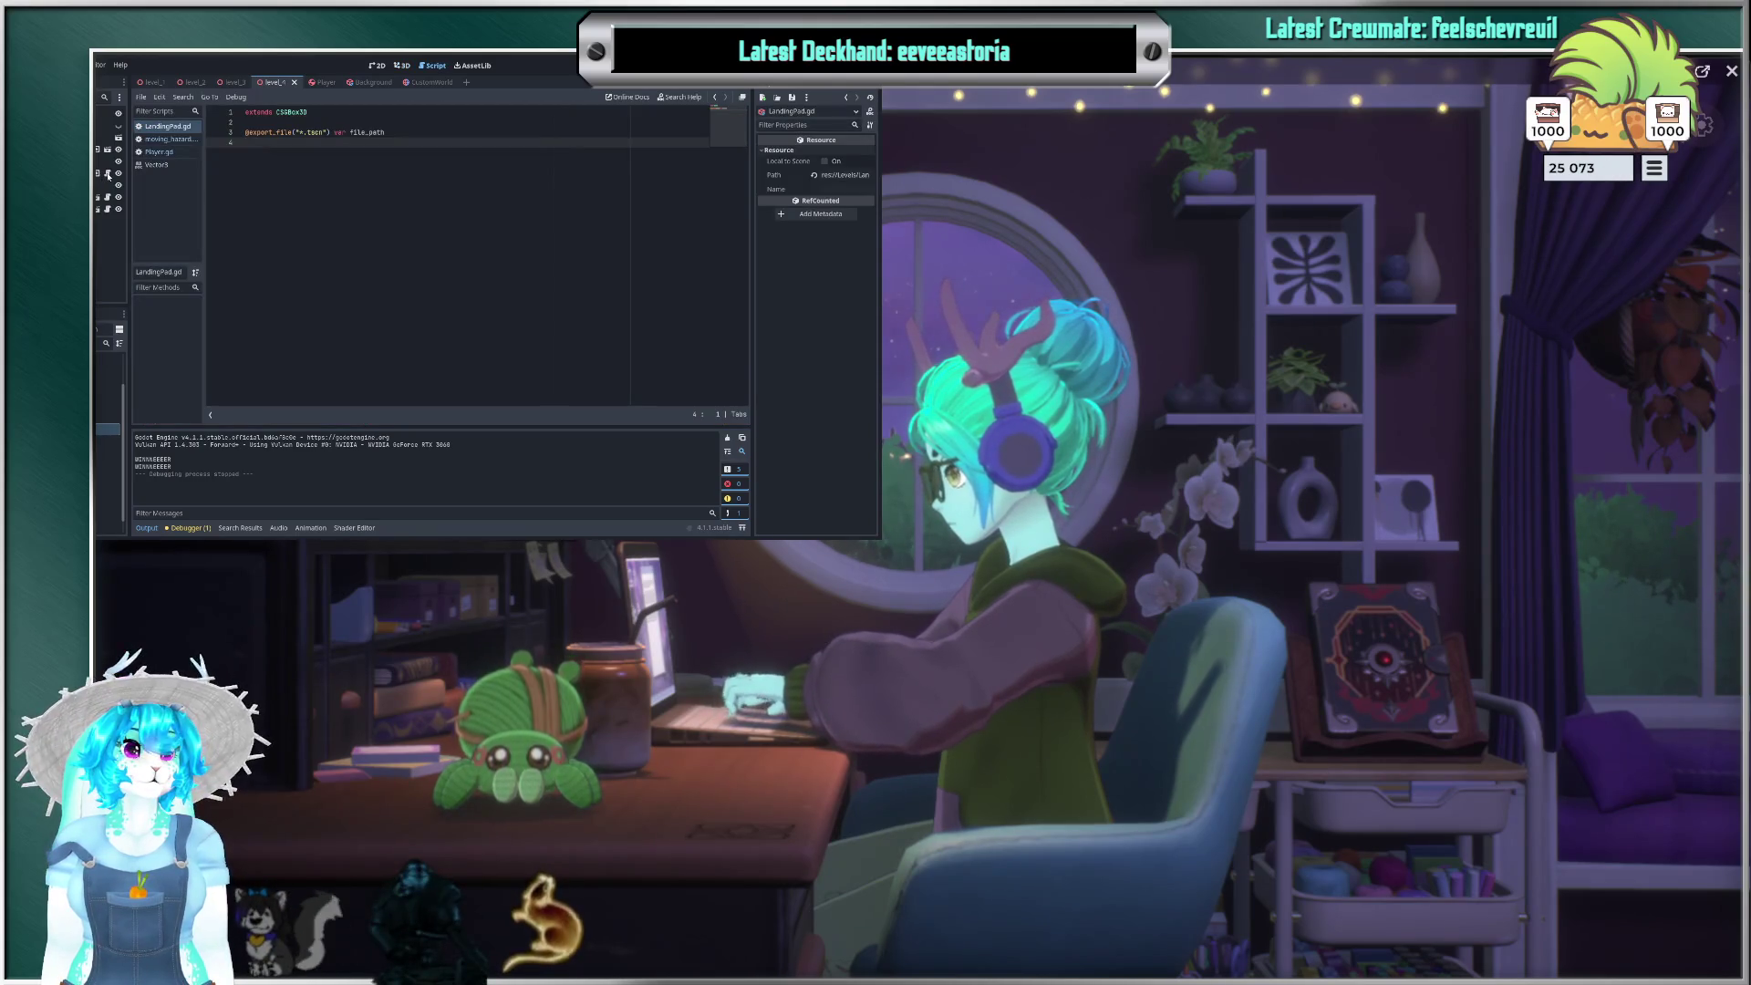
Step: Open moving_hazard.gd from the hazard node's script icon, then switch to Player.gd
{"action": "left_click", "coordinate": [108, 209]}
{"action": "left_click", "coordinate": [108, 210]}
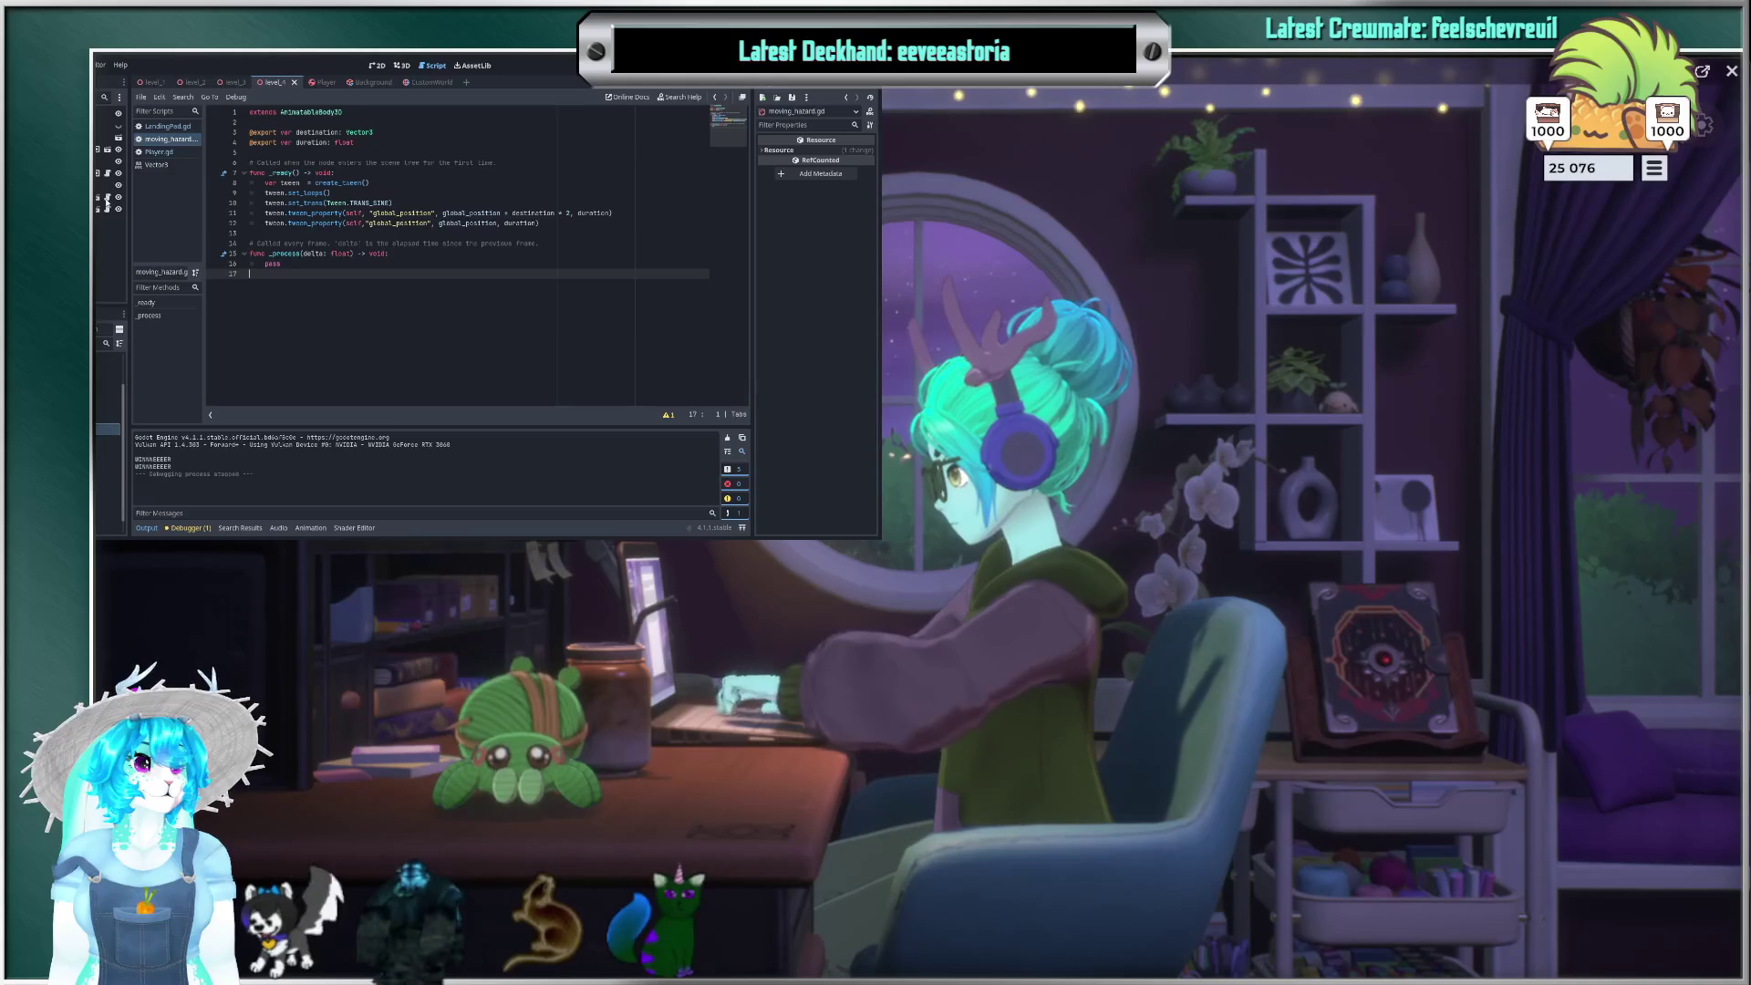
{"action": "left_click", "coordinate": [107, 200]}
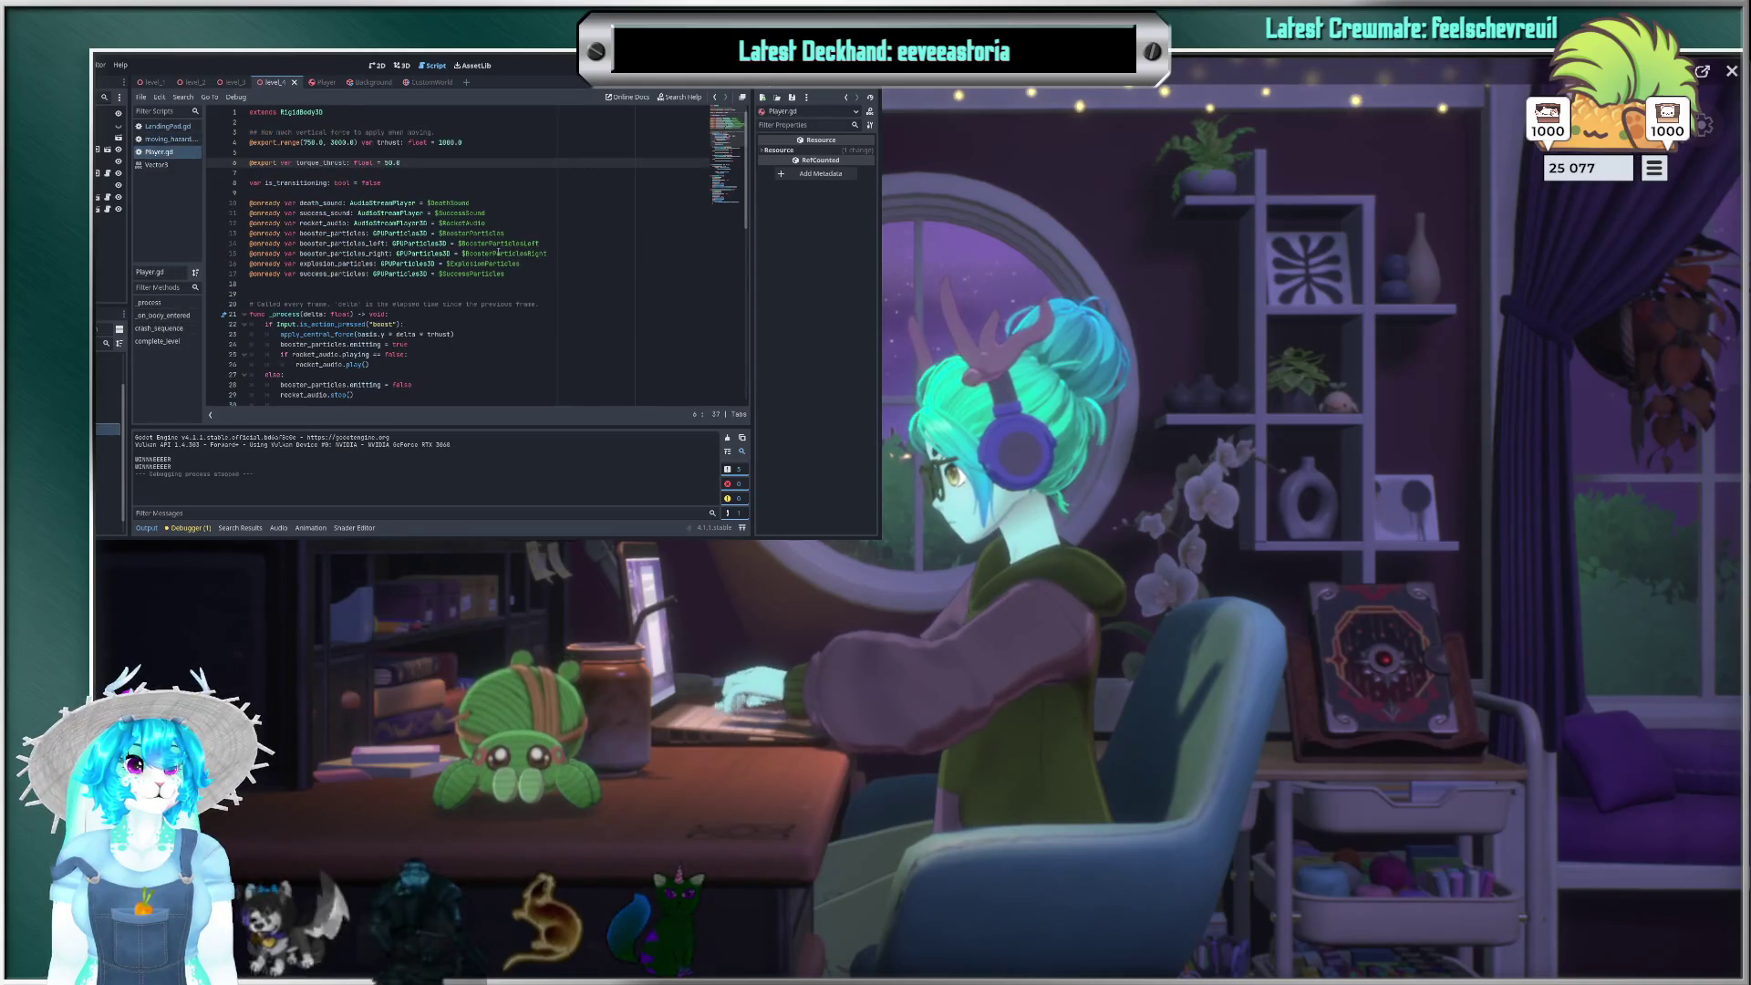
Step: Scroll through Player.gd down to its crash_sequence and complete_level functions
{"action": "scroll", "coordinate": [571, 299], "scroll_direction": "down", "scroll_amount": 1}
{"action": "scroll", "coordinate": [571, 299], "scroll_direction": "down", "scroll_amount": 6}
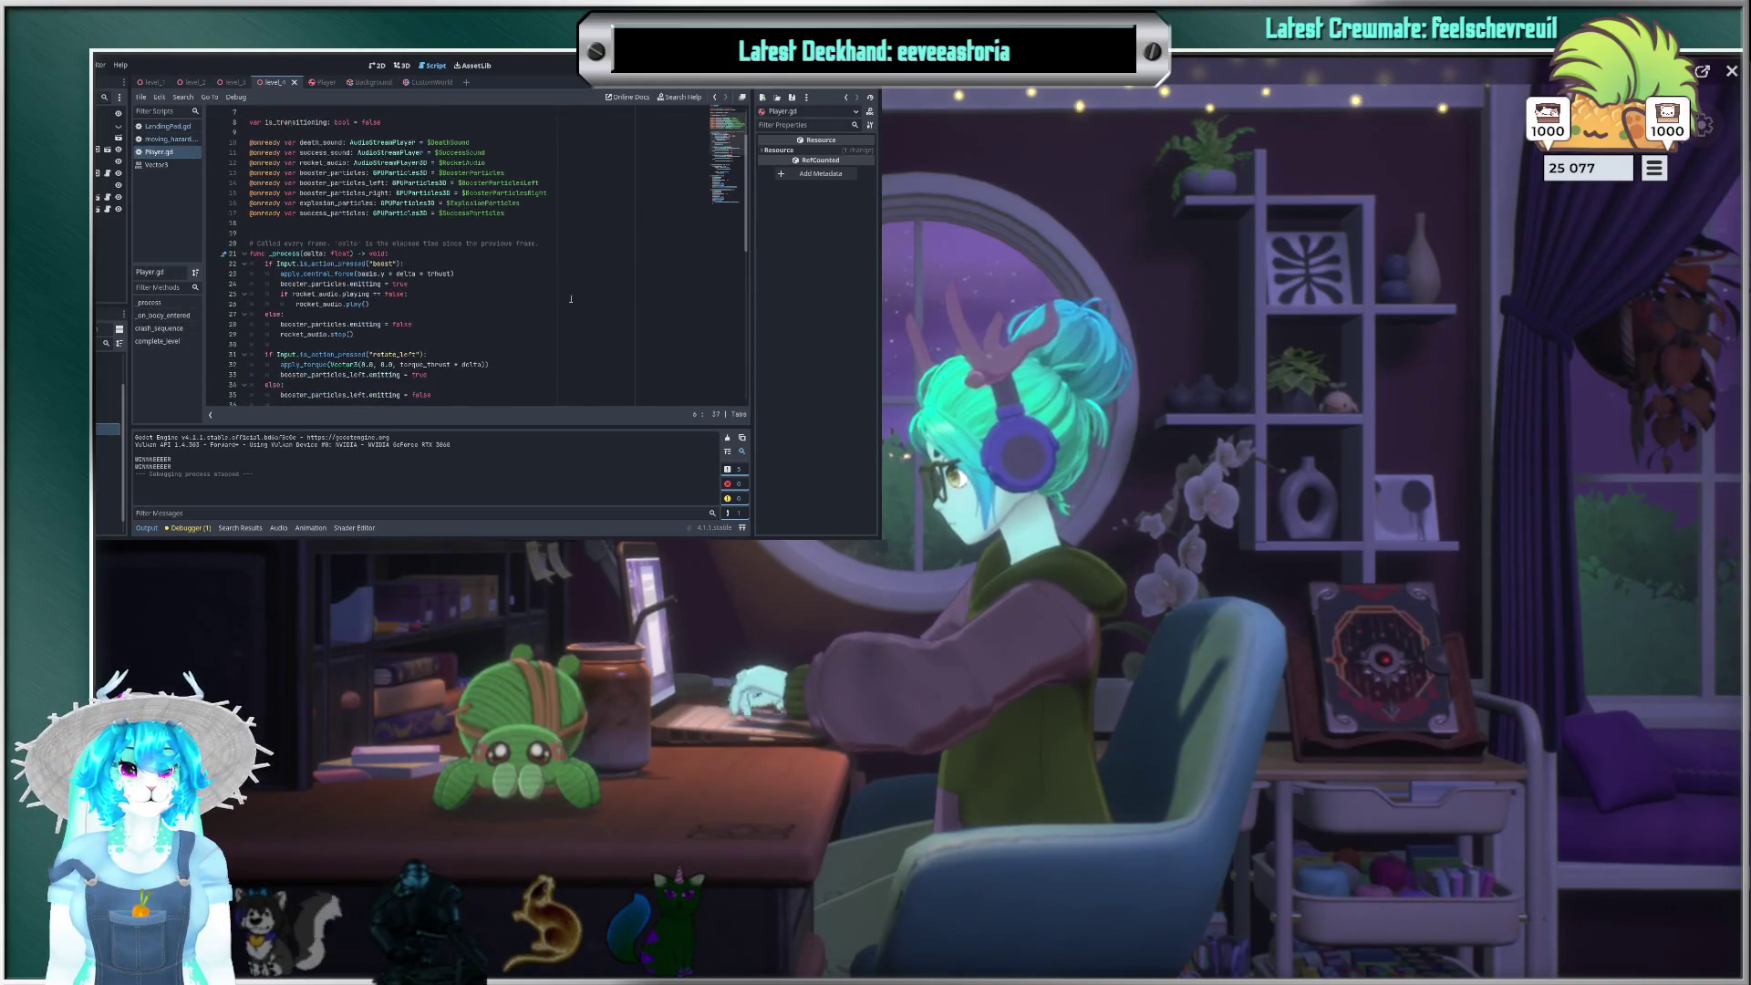
{"action": "scroll", "coordinate": [571, 299], "scroll_direction": "down", "scroll_amount": 3}
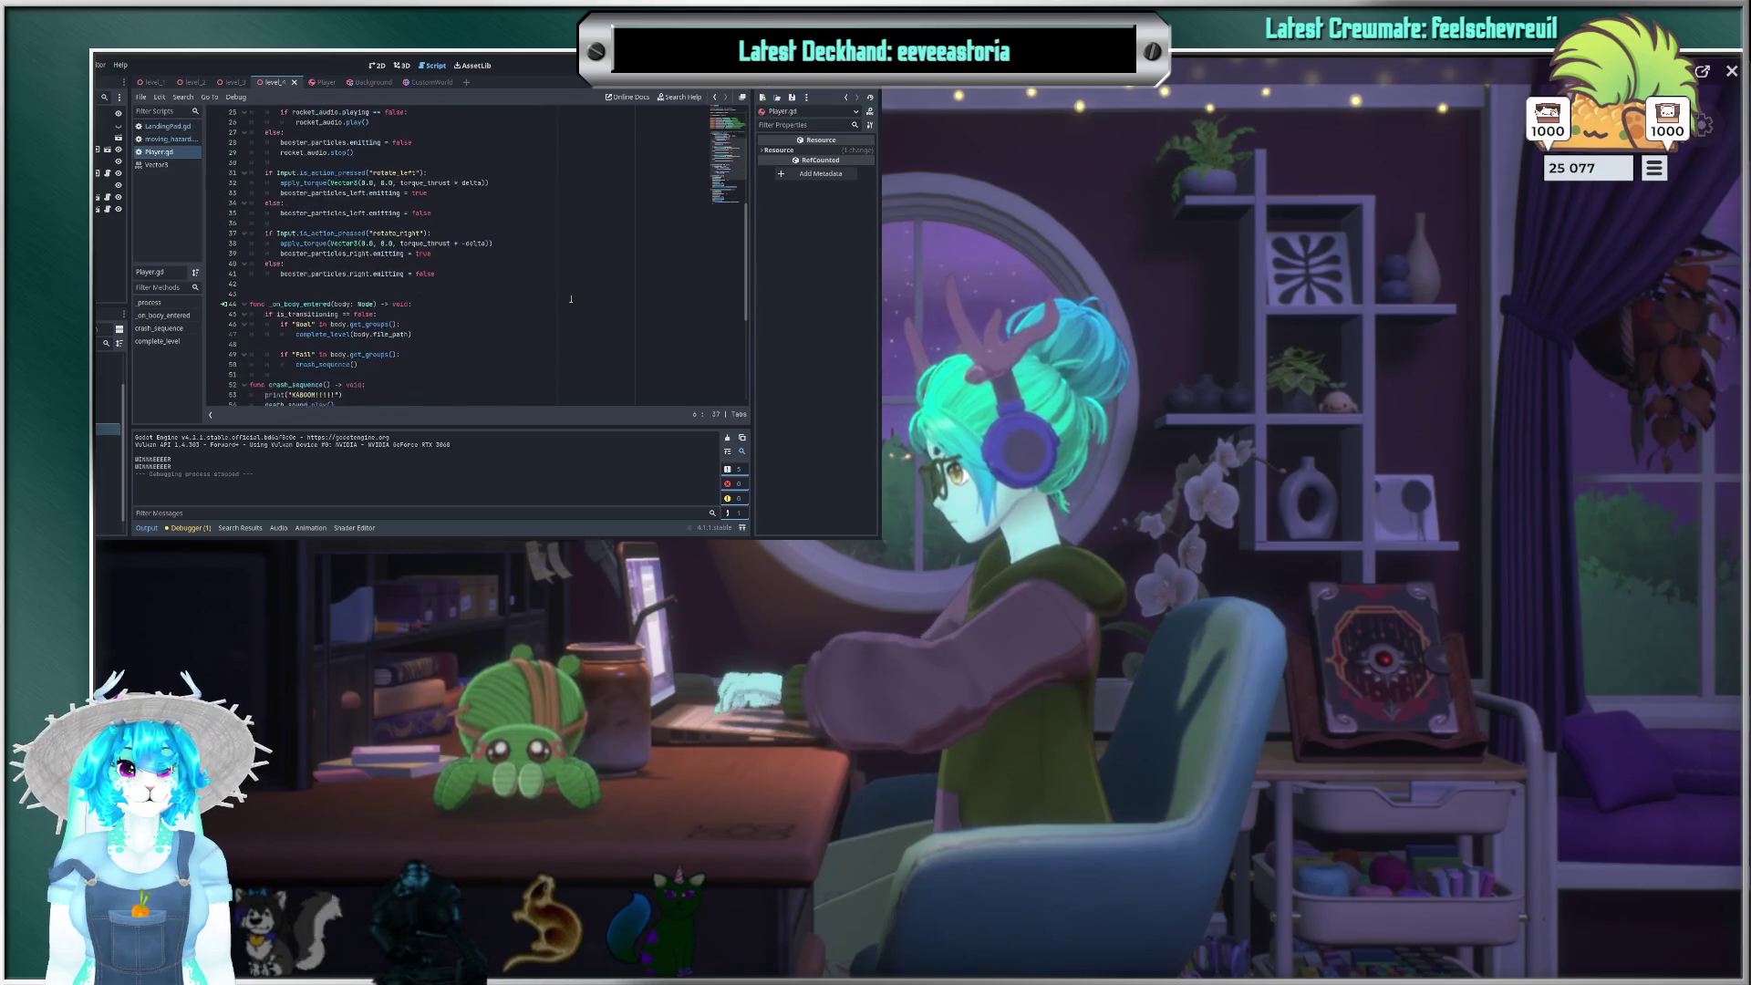
{"action": "scroll", "coordinate": [571, 299], "scroll_direction": "up", "scroll_amount": 10}
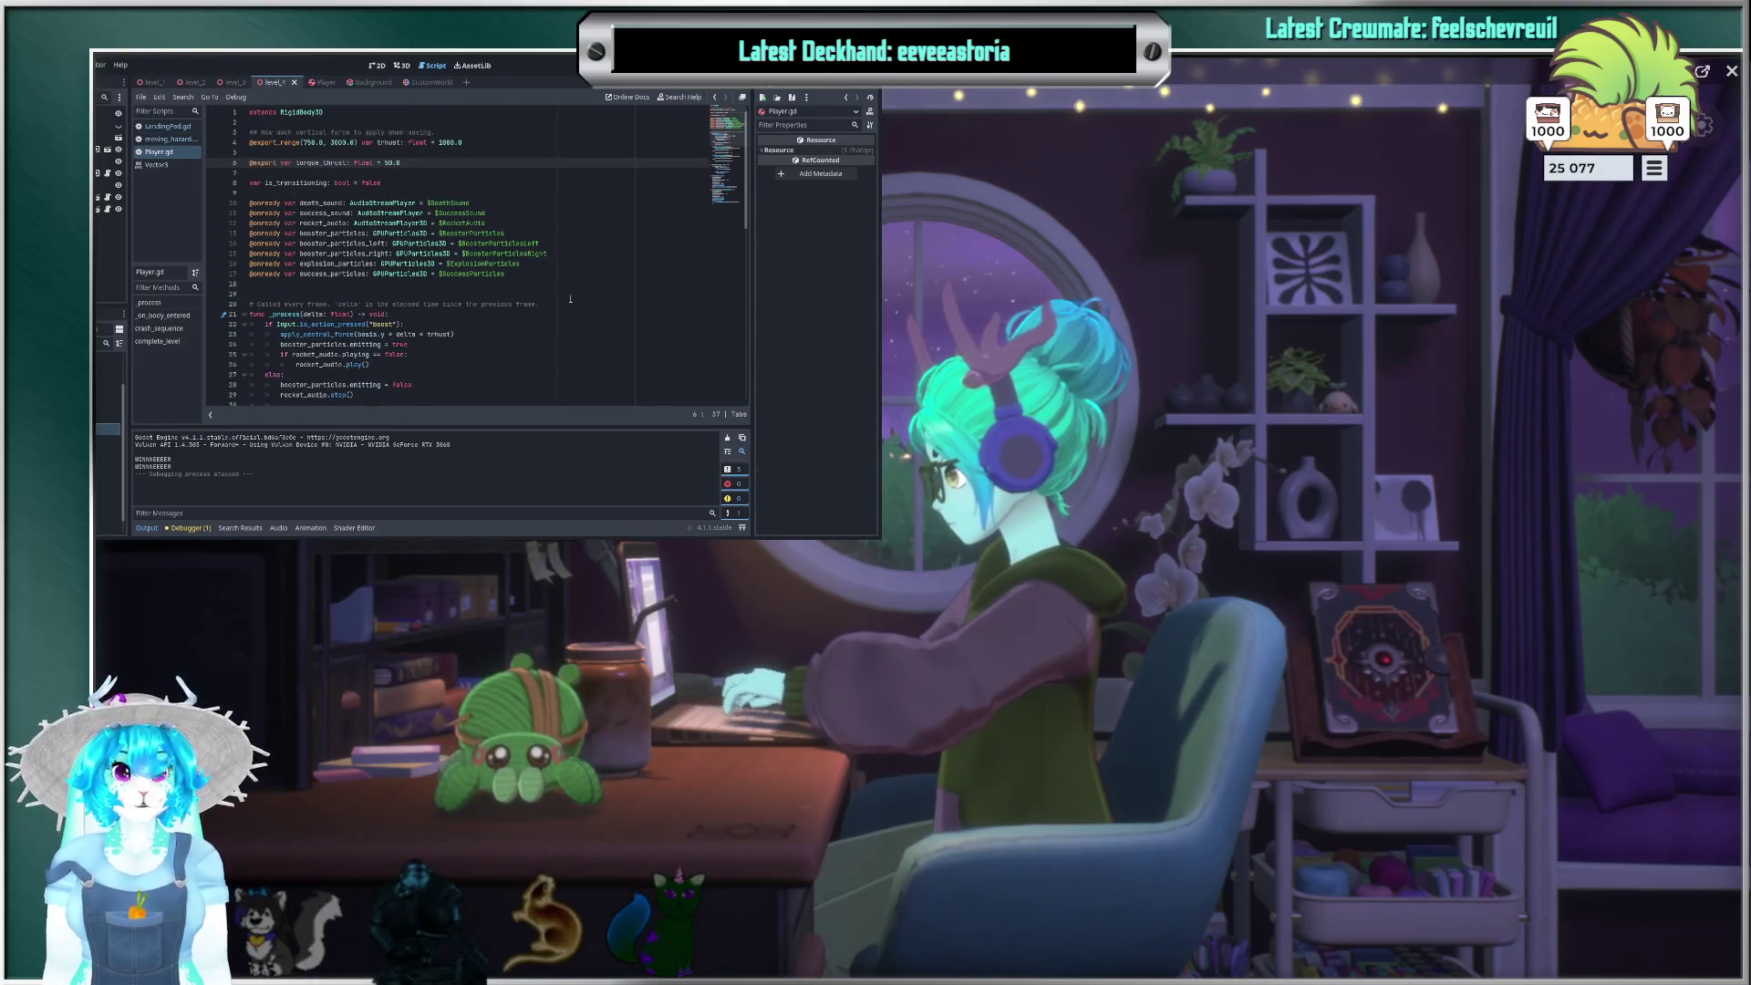
{"action": "scroll", "coordinate": [581, 291], "scroll_direction": "down", "scroll_amount": 2}
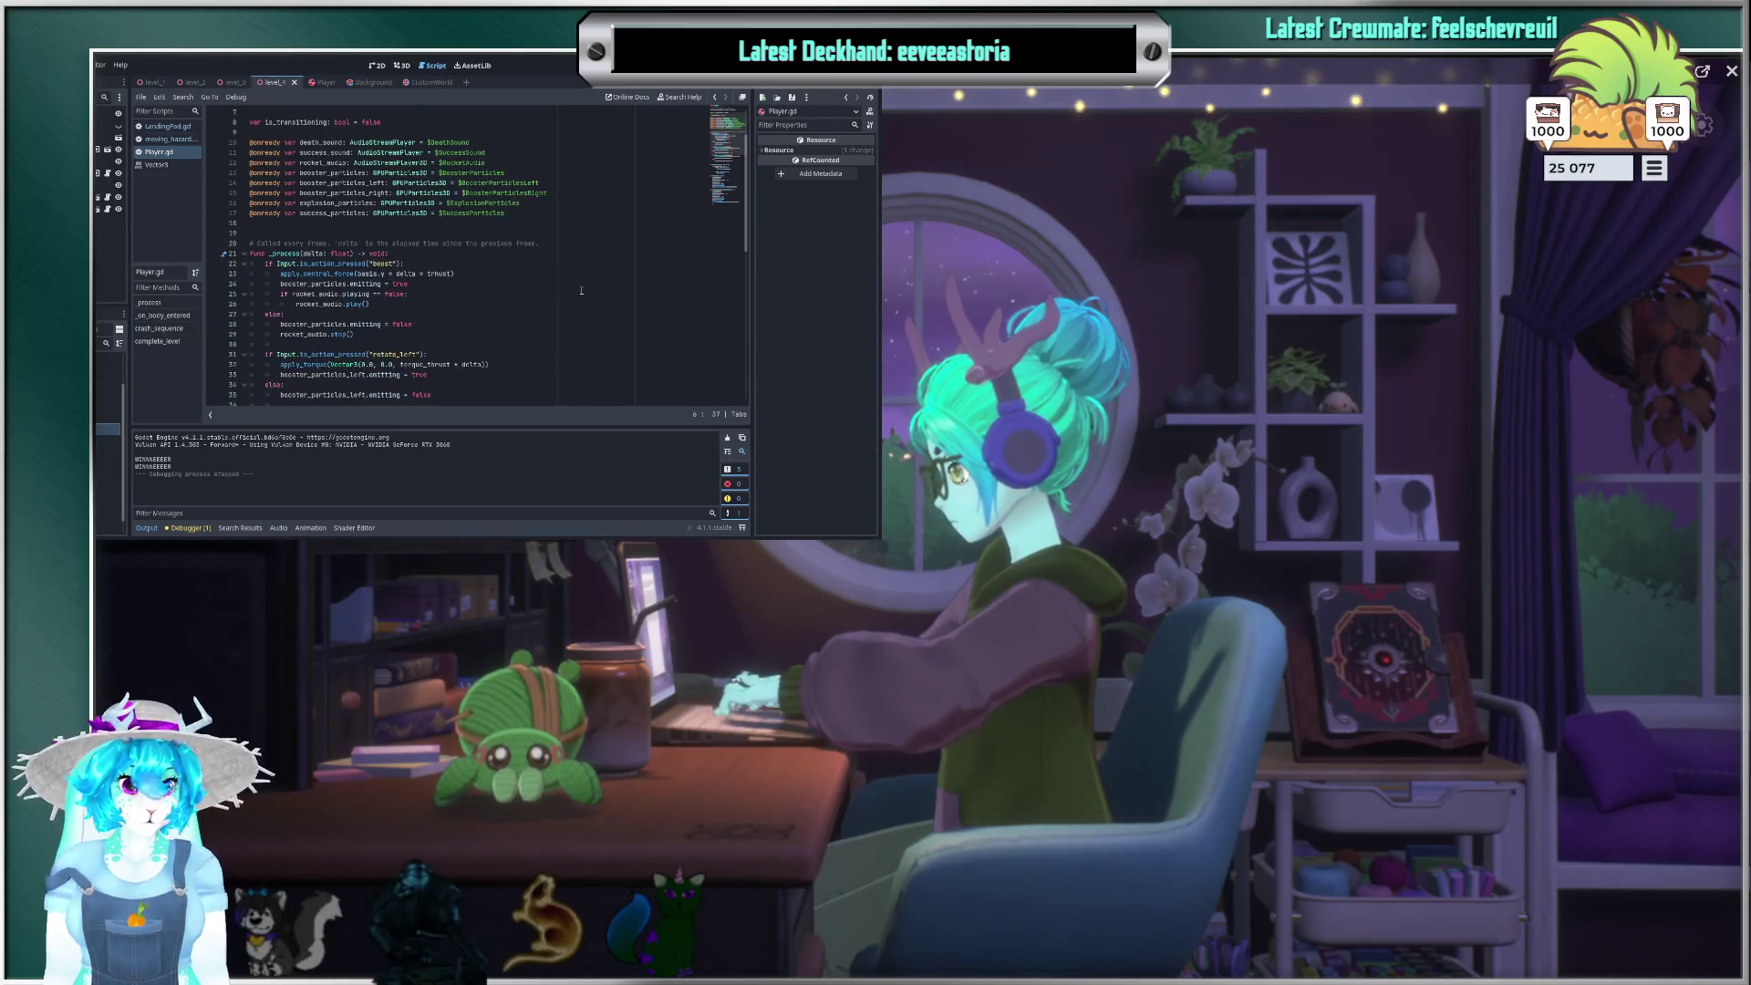
{"action": "scroll", "coordinate": [581, 291], "scroll_direction": "down", "scroll_amount": 10}
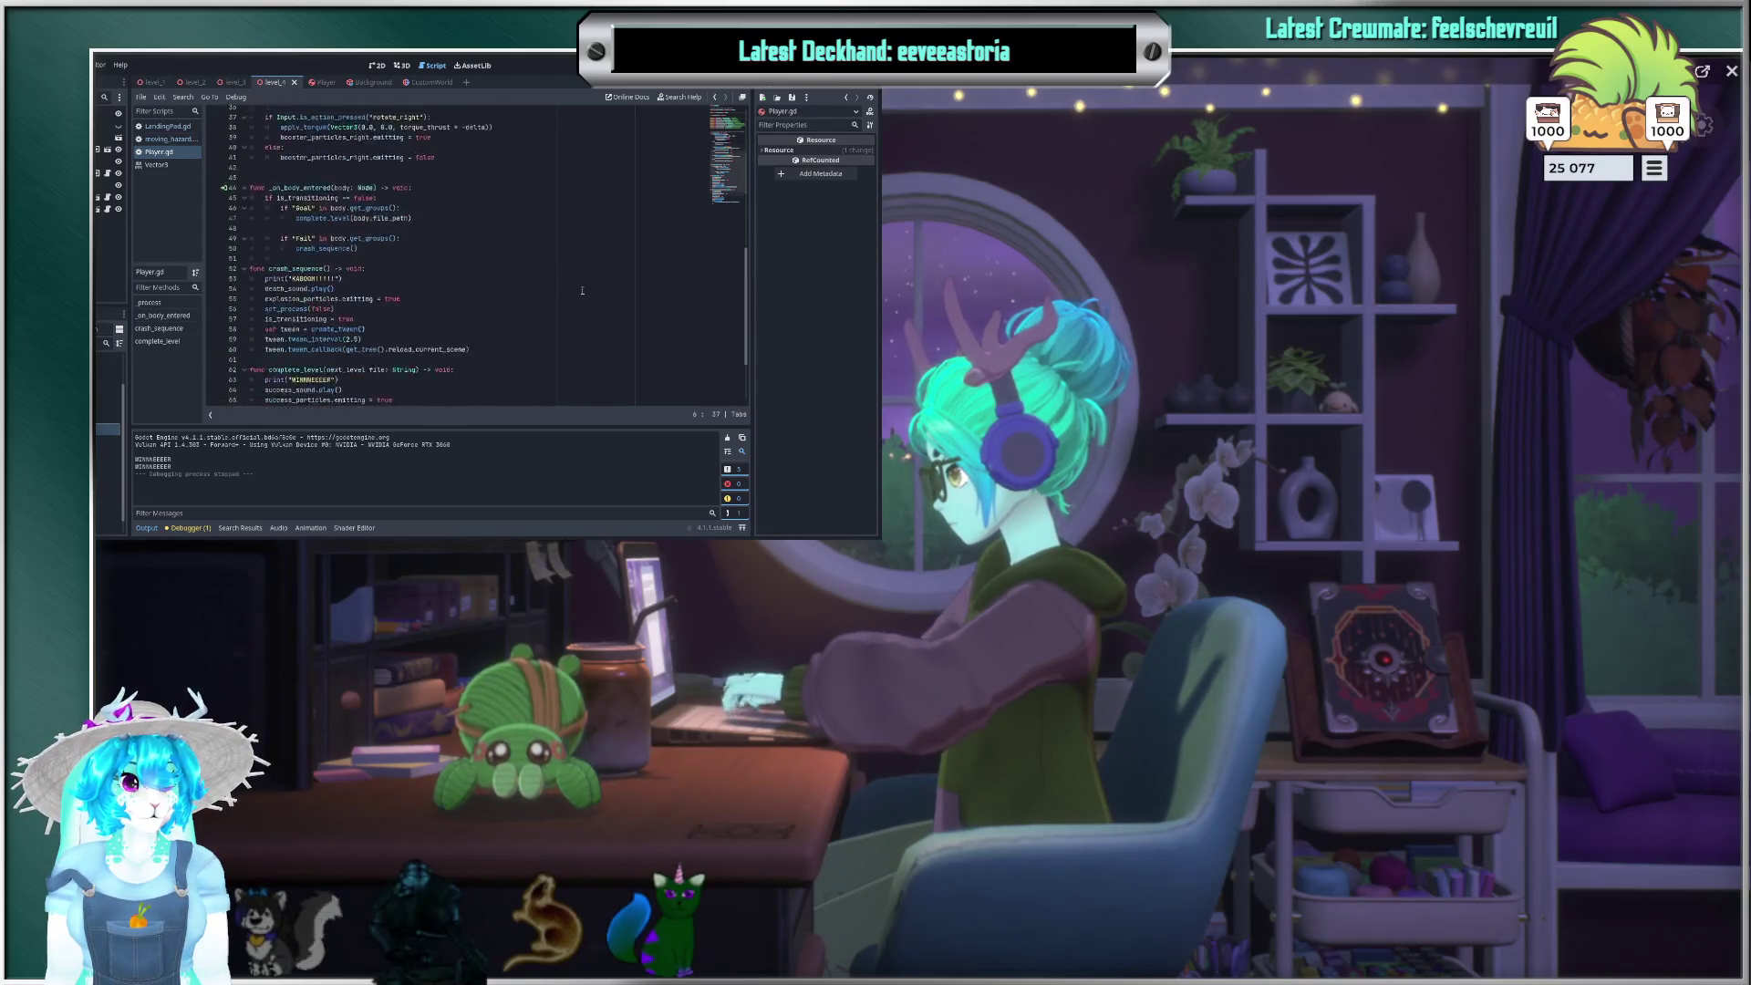
{"action": "scroll", "coordinate": [582, 291], "scroll_direction": "down", "scroll_amount": 3}
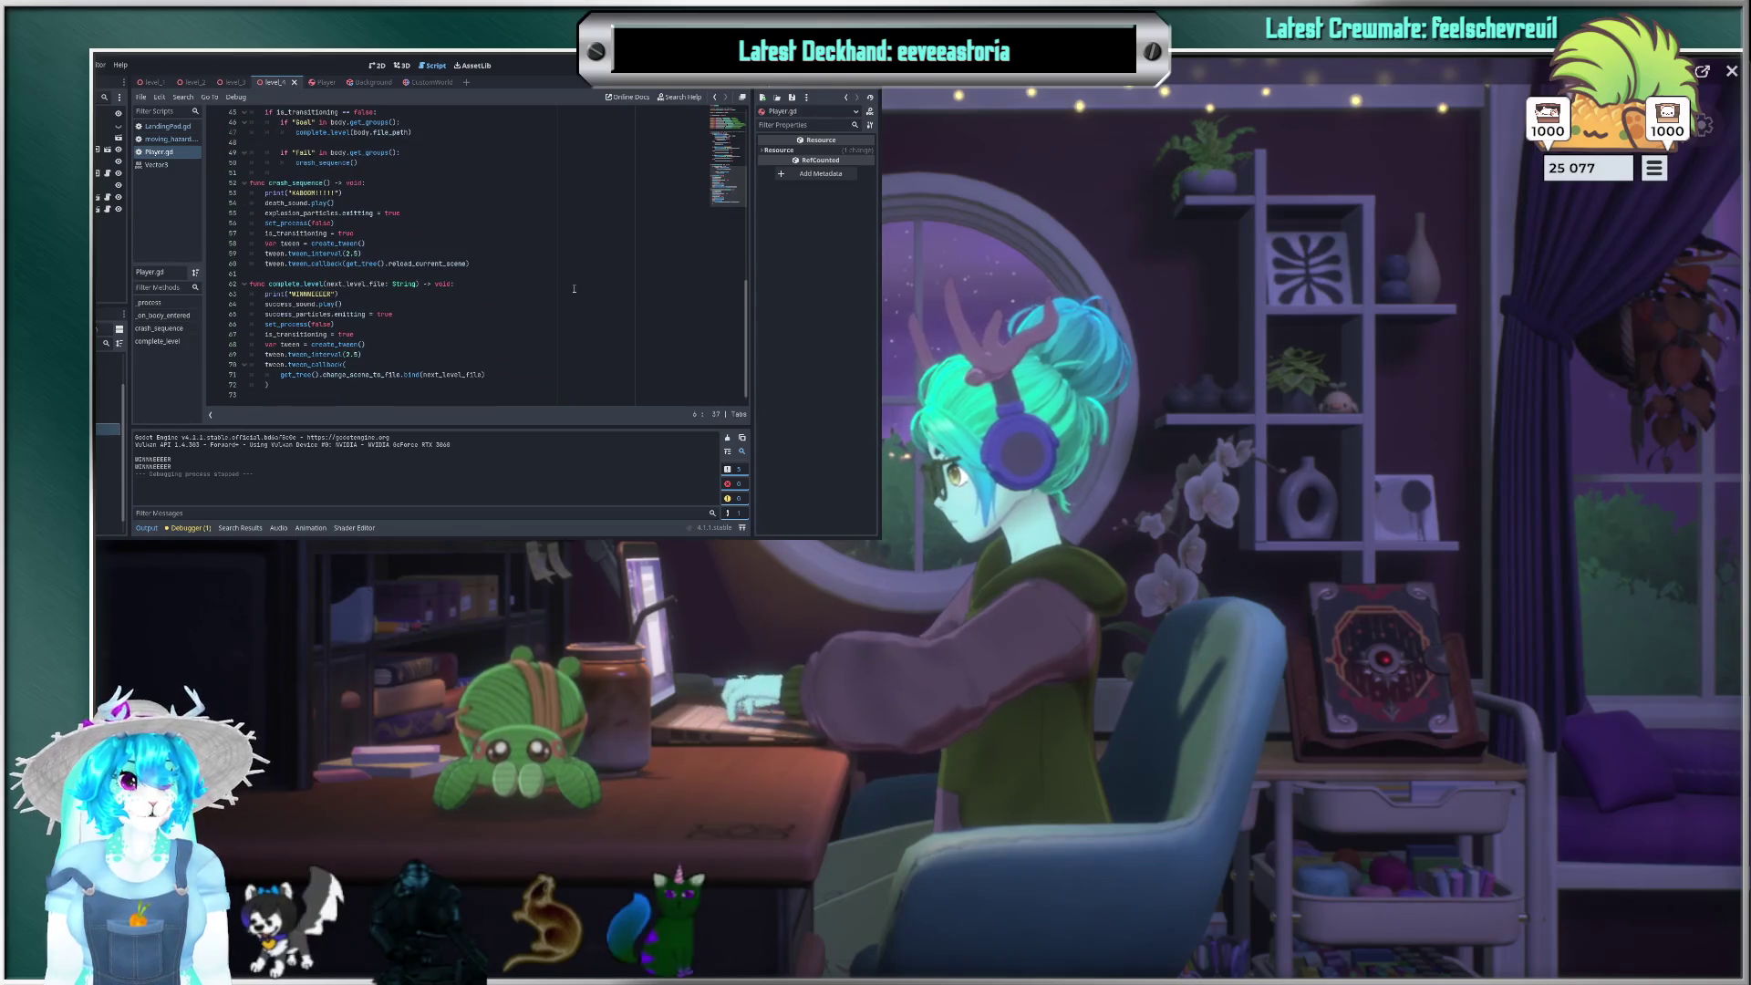
{"action": "scroll", "coordinate": [484, 258], "scroll_direction": "up", "scroll_amount": 2}
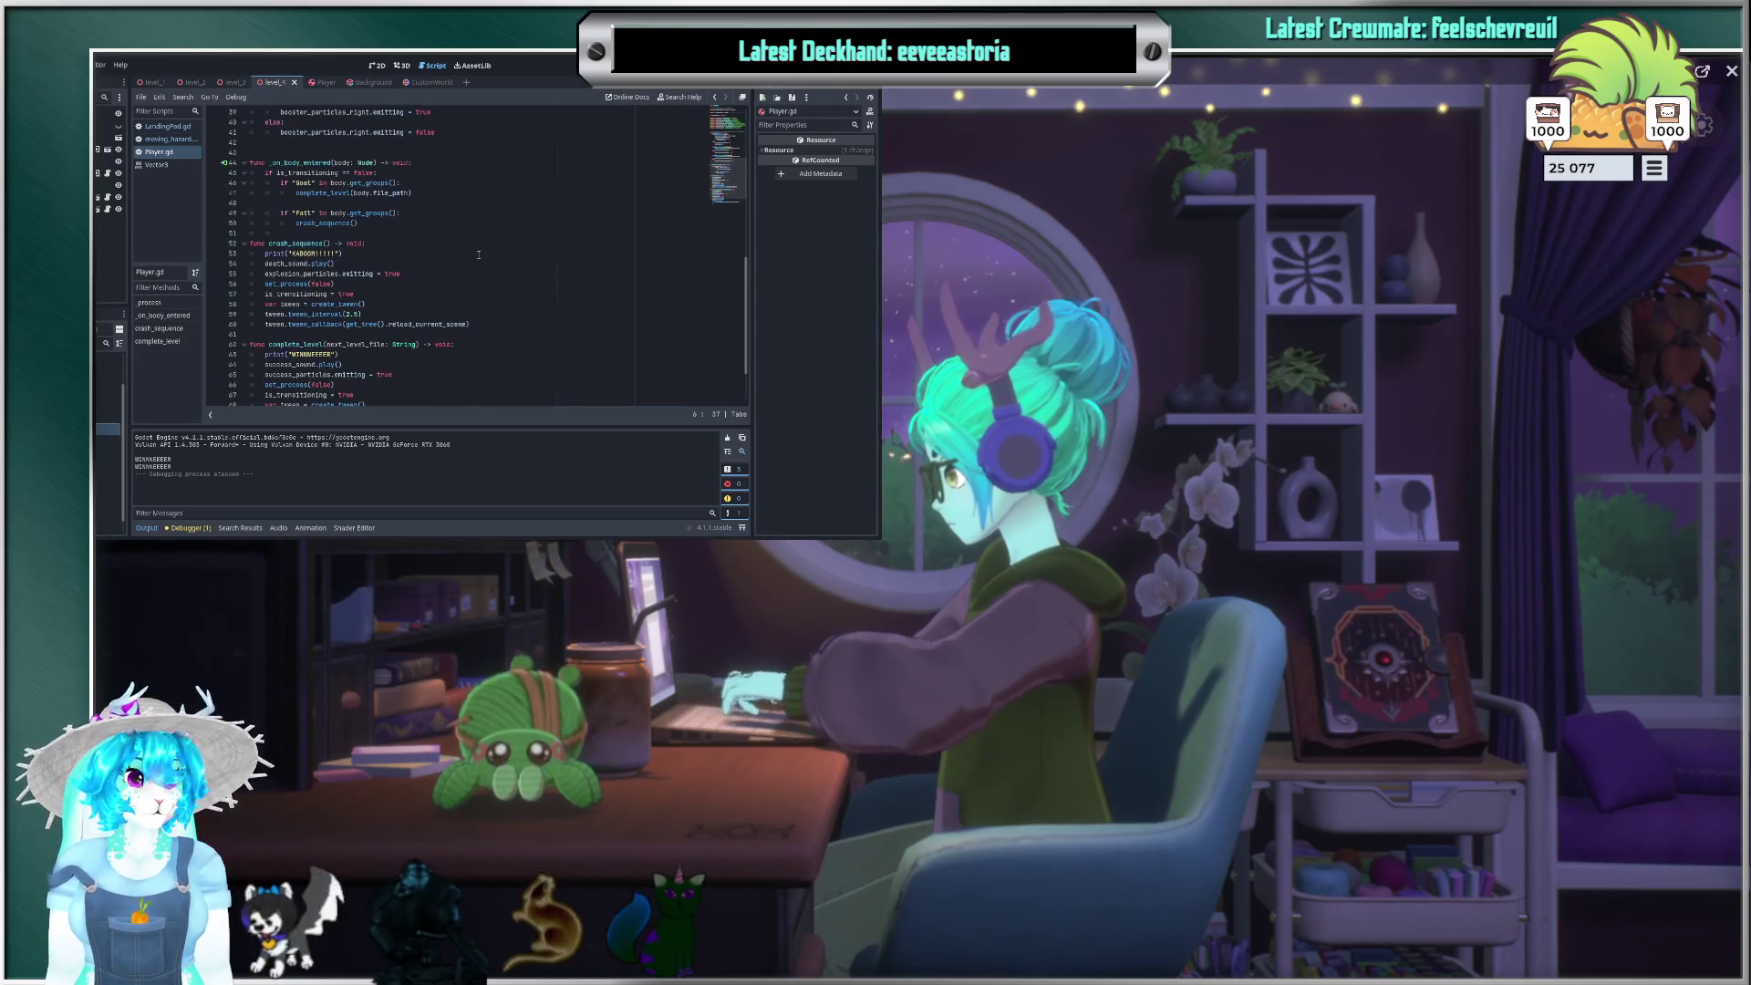
Step: Inspect the file_path argument on line 47, then flip to LandingPad.gd and back to Player.gd
{"action": "left_click", "coordinate": [393, 194]}
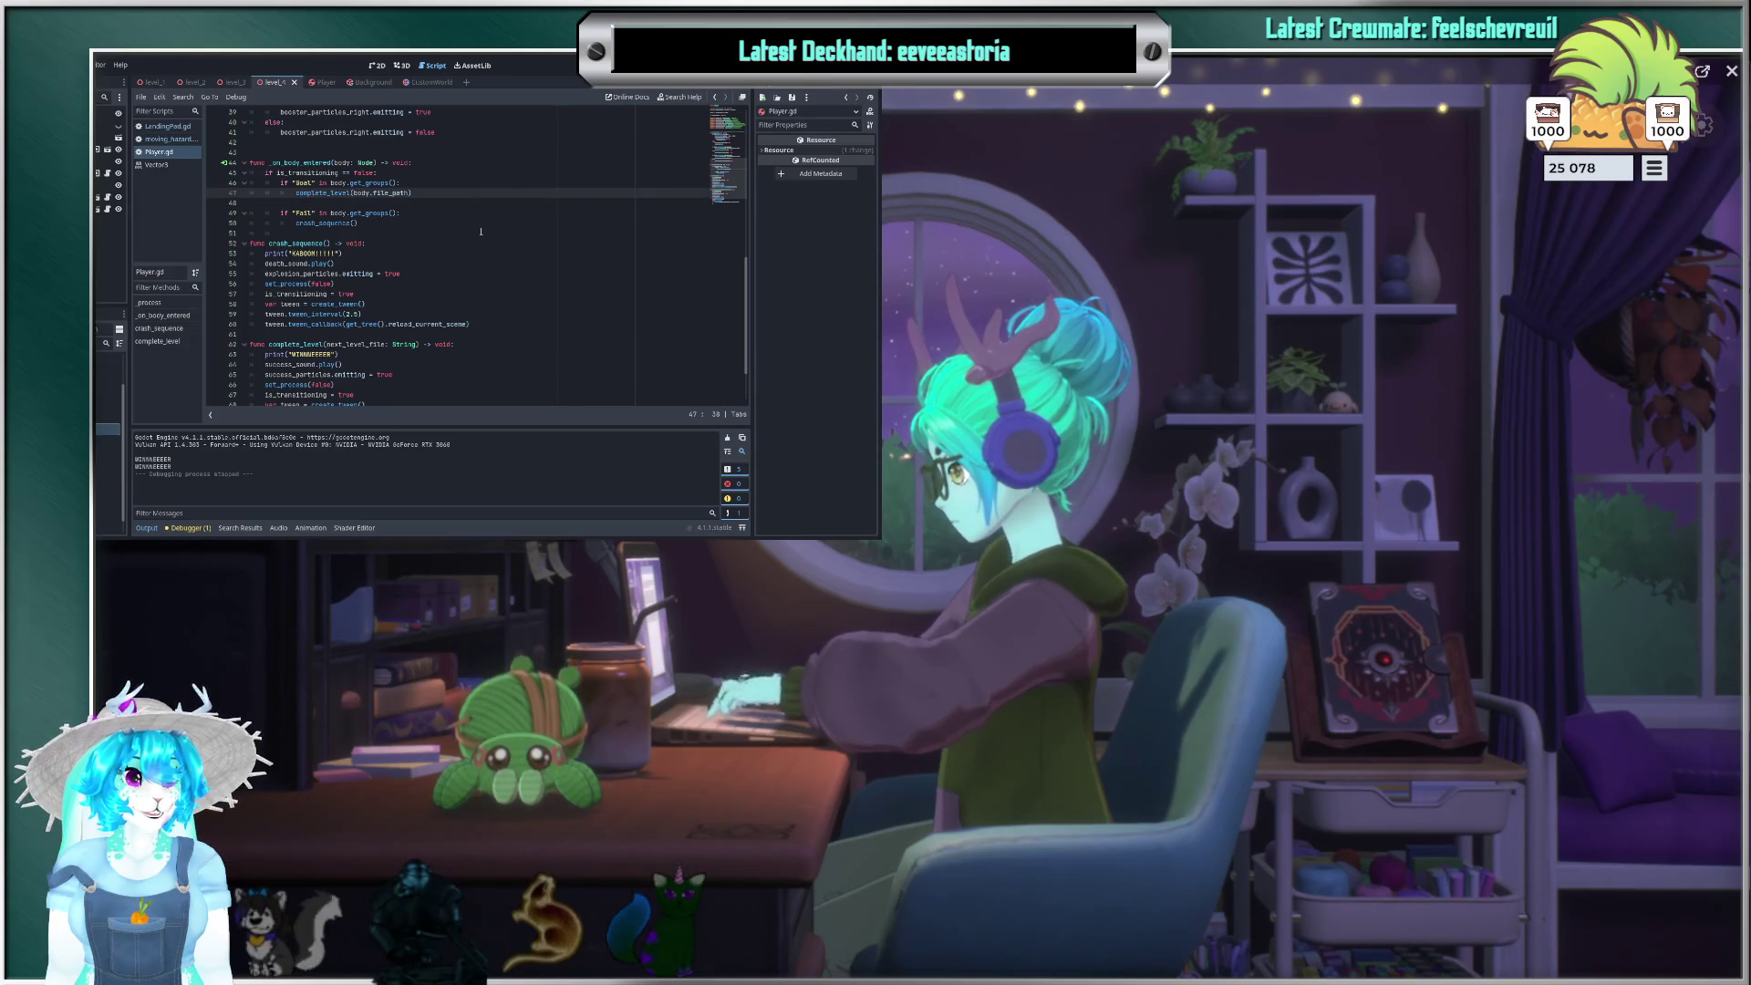
{"action": "scroll", "coordinate": [492, 217], "scroll_direction": "up", "scroll_amount": 1}
{"action": "scroll", "coordinate": [494, 214], "scroll_direction": "up", "scroll_amount": 2}
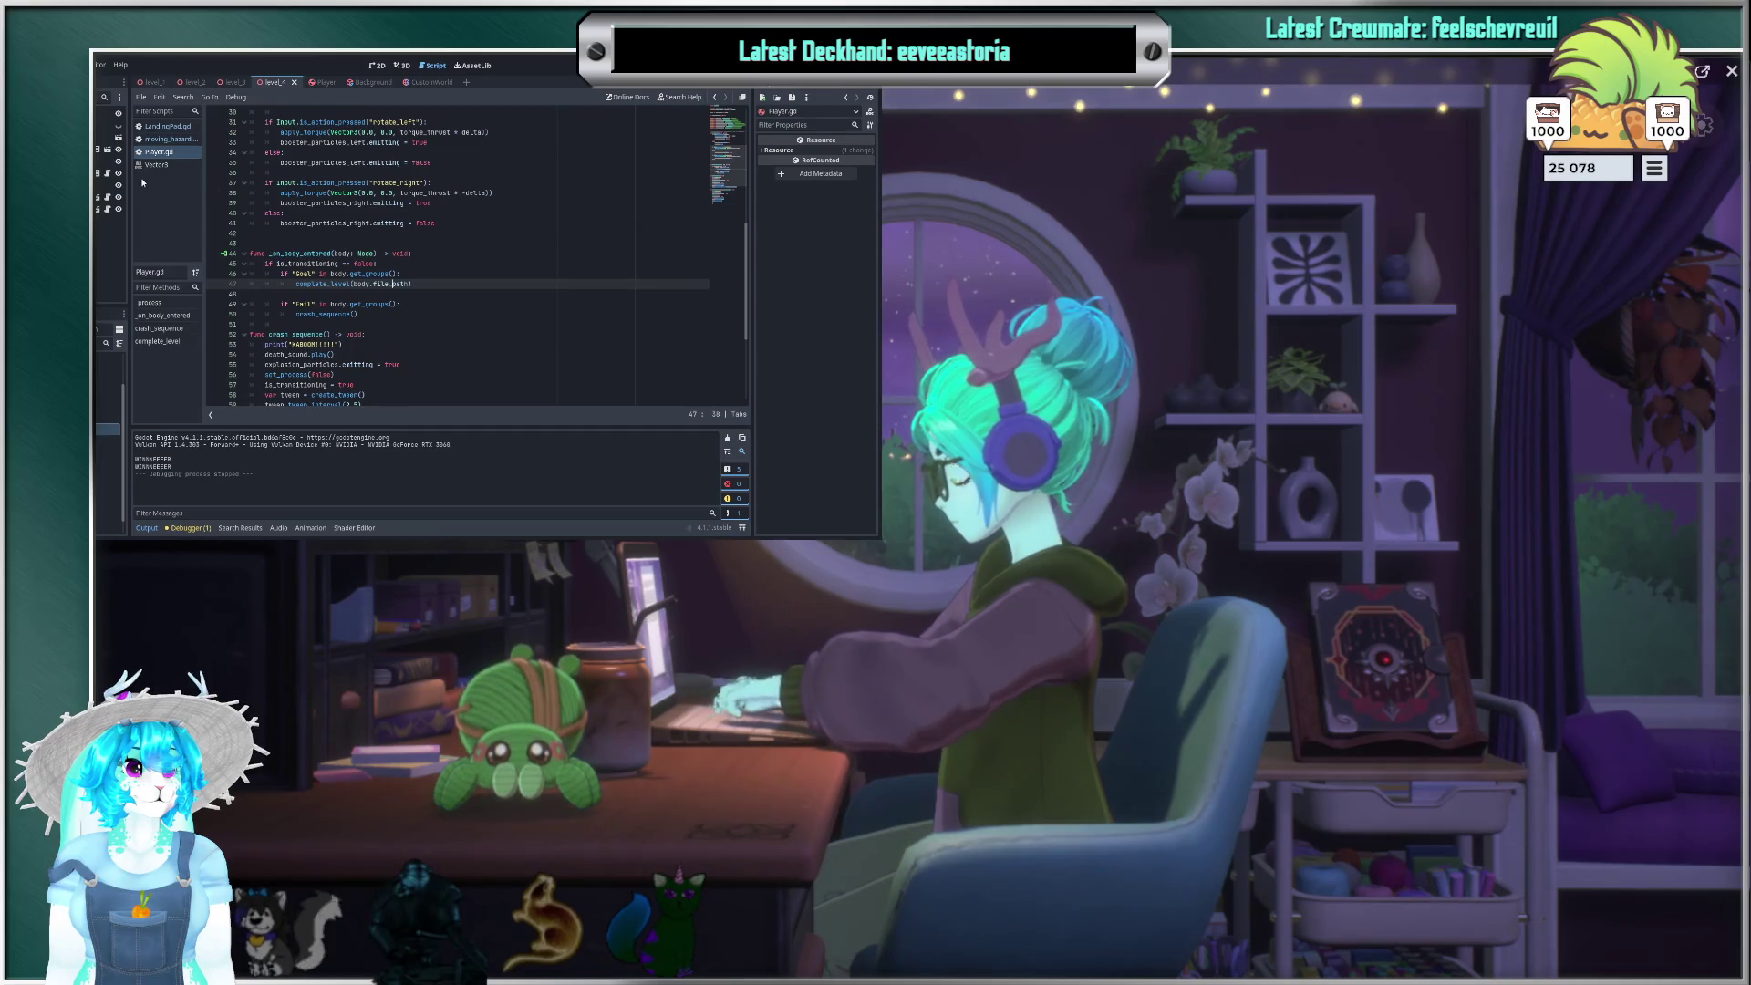
{"action": "left_click", "coordinate": [175, 132]}
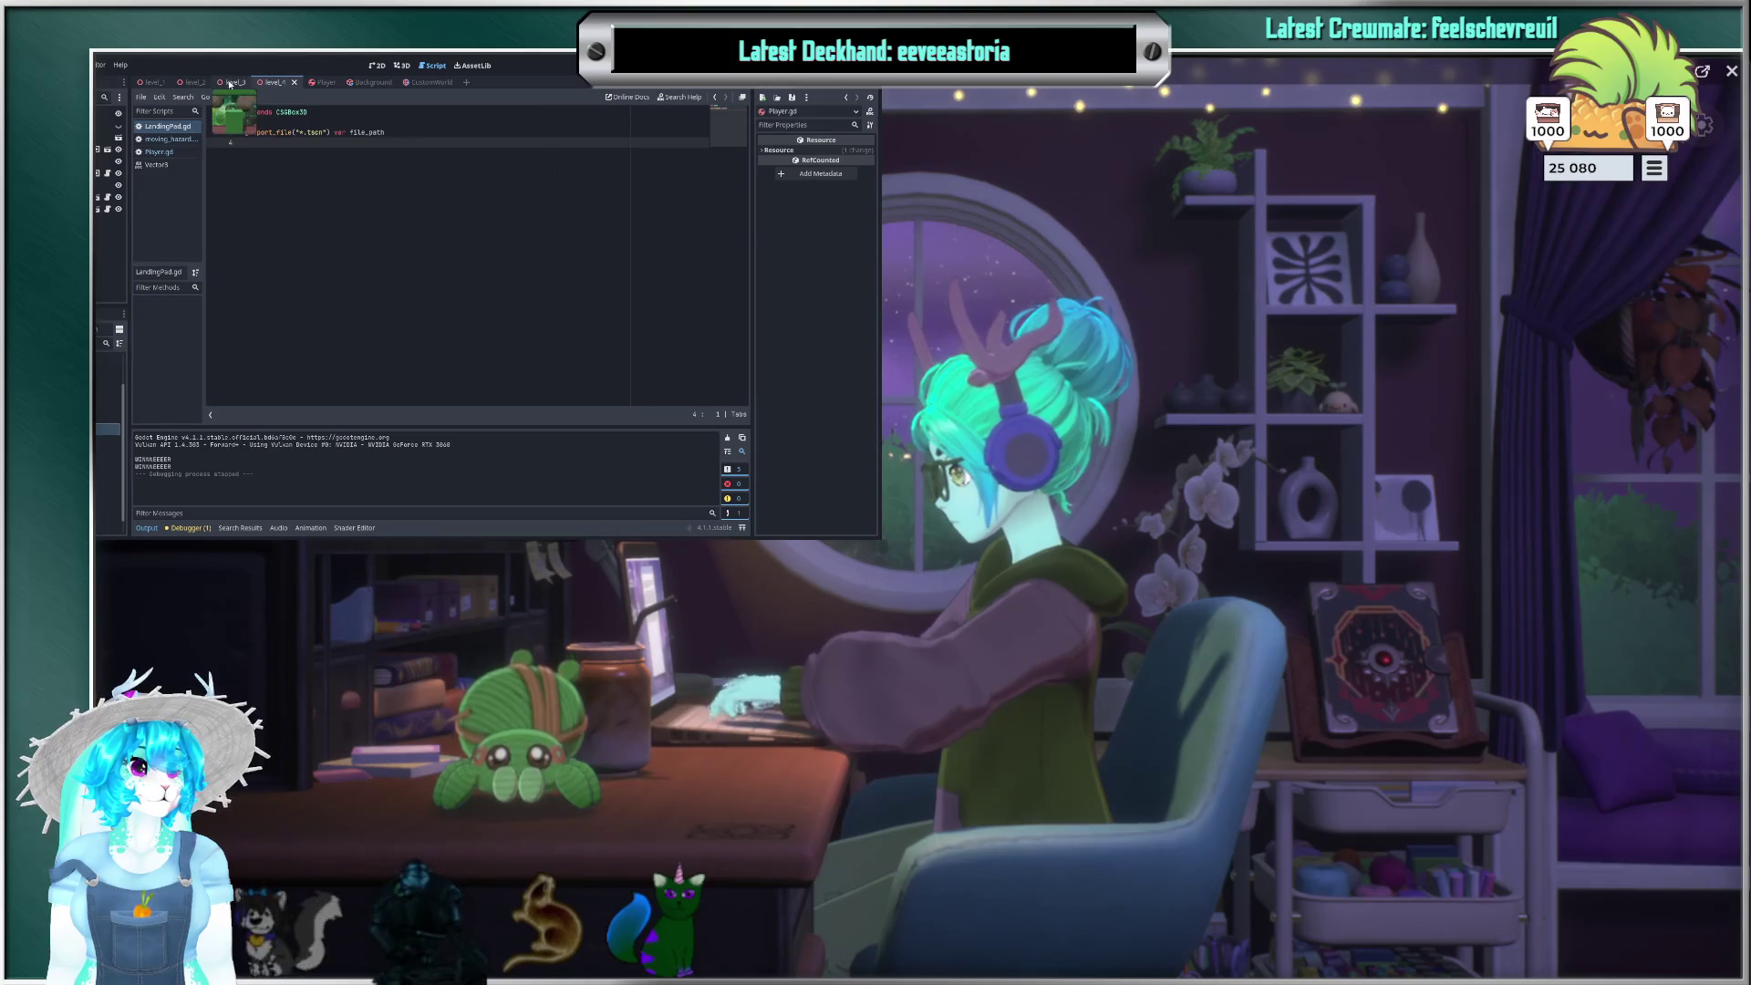
{"action": "left_click", "coordinate": [159, 152]}
Step: Review Player.gd's complete_level tween with its 1.5 s interval and change_scene_to_file callback
{"action": "scroll", "coordinate": [479, 315], "scroll_direction": "down", "scroll_amount": 2}
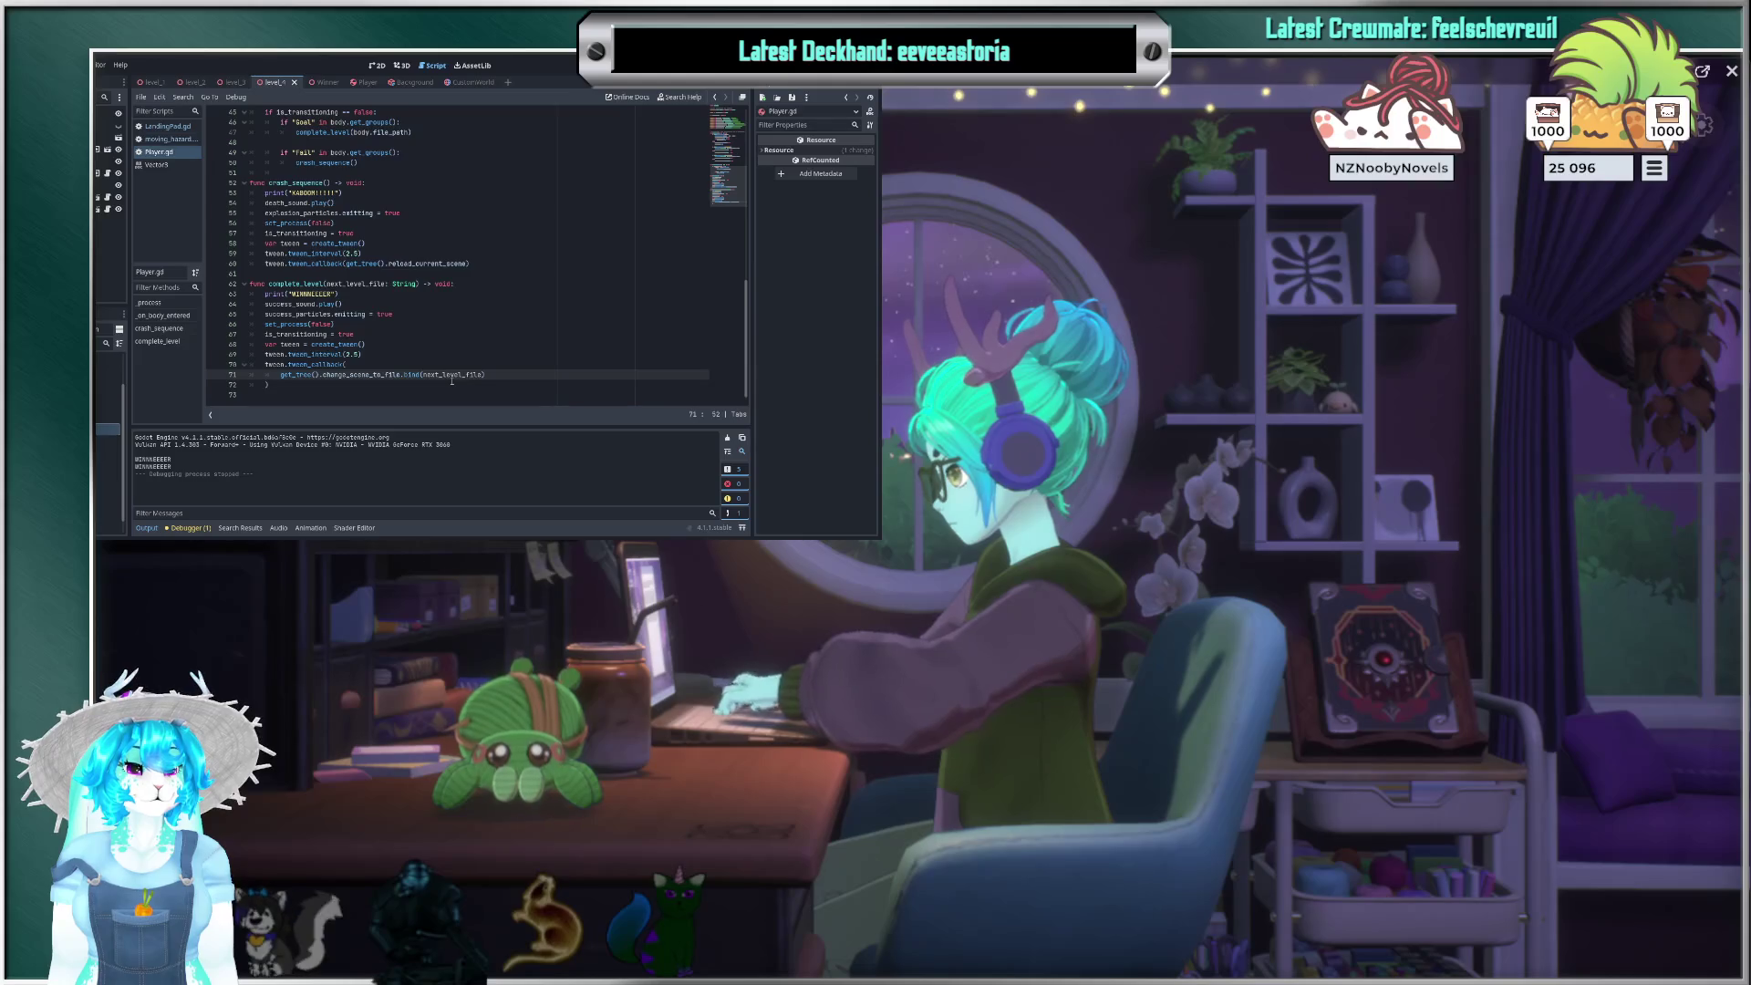
{"action": "scroll", "coordinate": [428, 334], "scroll_direction": "up", "scroll_amount": 3}
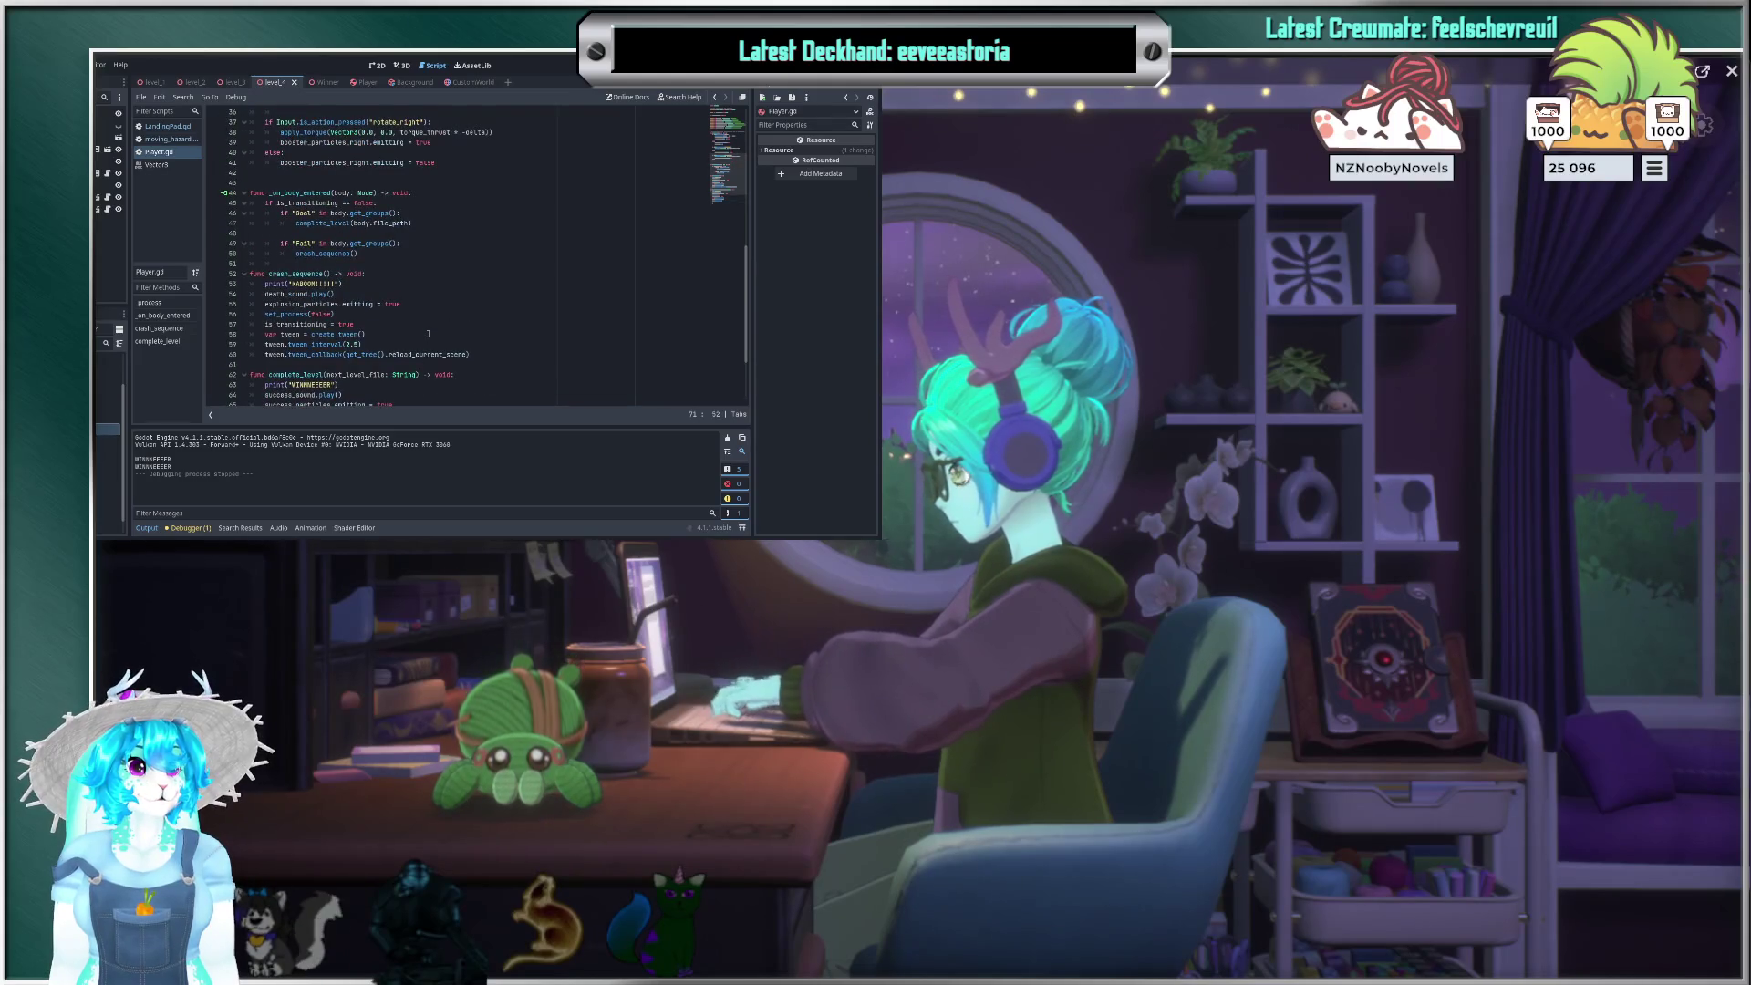
{"action": "scroll", "coordinate": [429, 334], "scroll_direction": "up", "scroll_amount": 7}
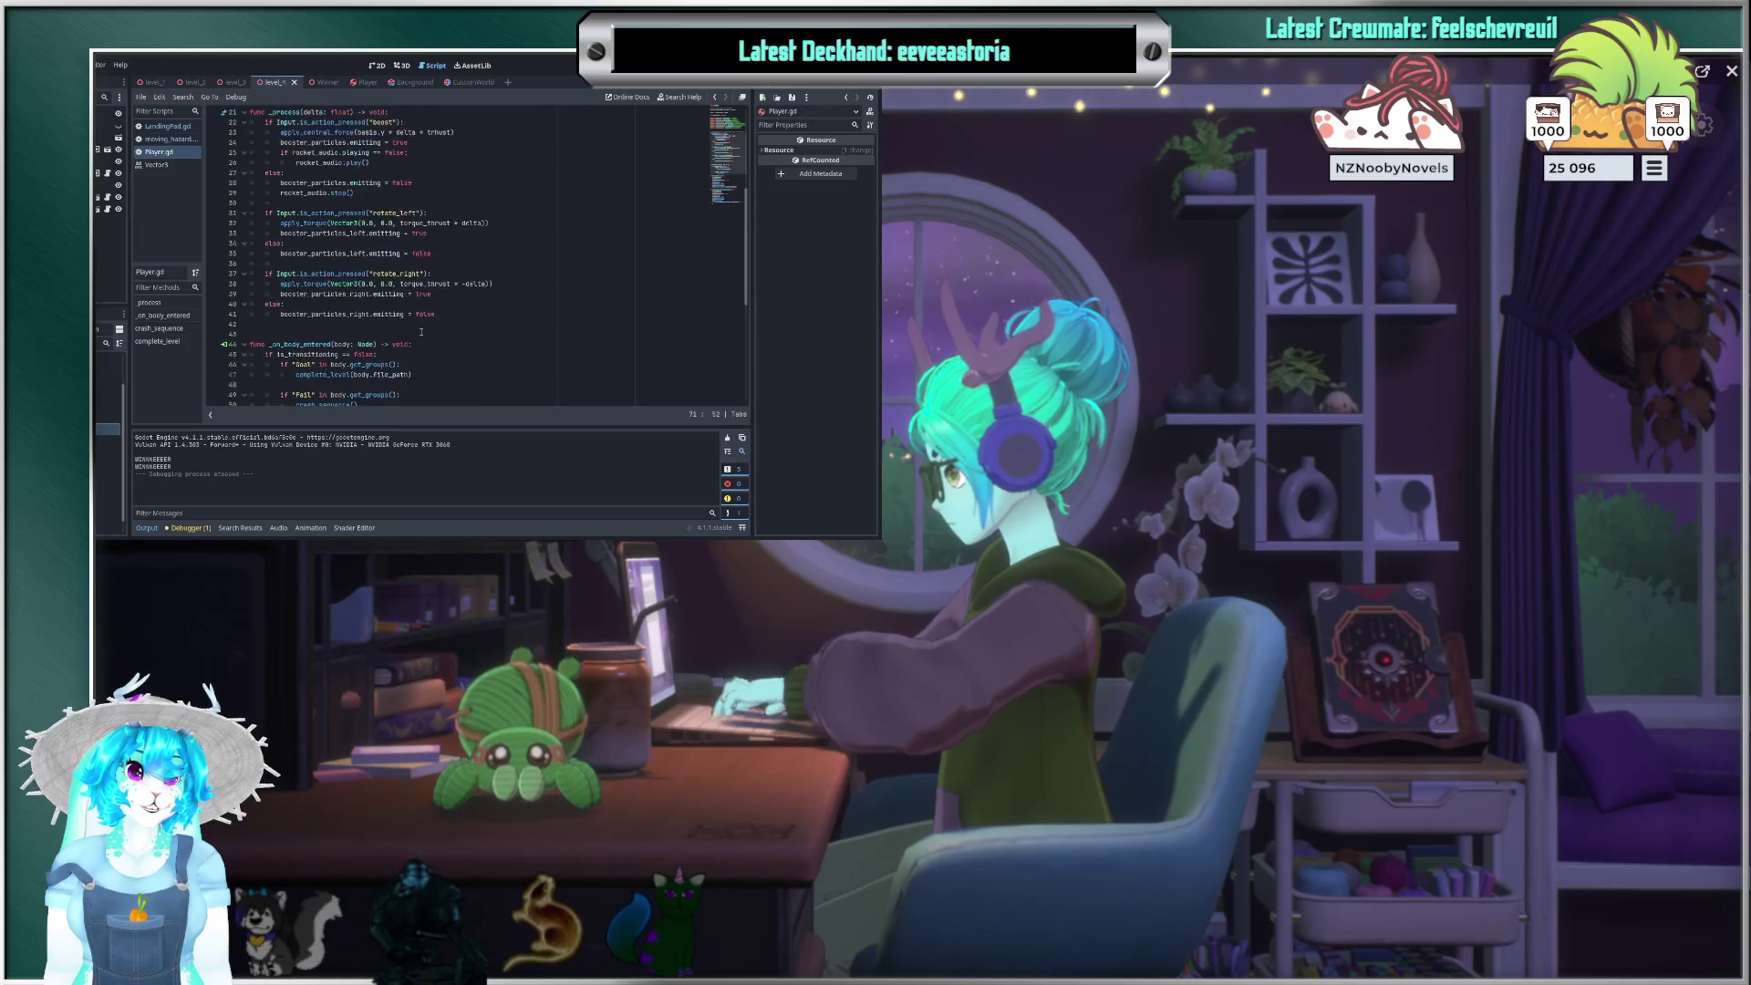
{"action": "scroll", "coordinate": [420, 331], "scroll_direction": "up", "scroll_amount": 1}
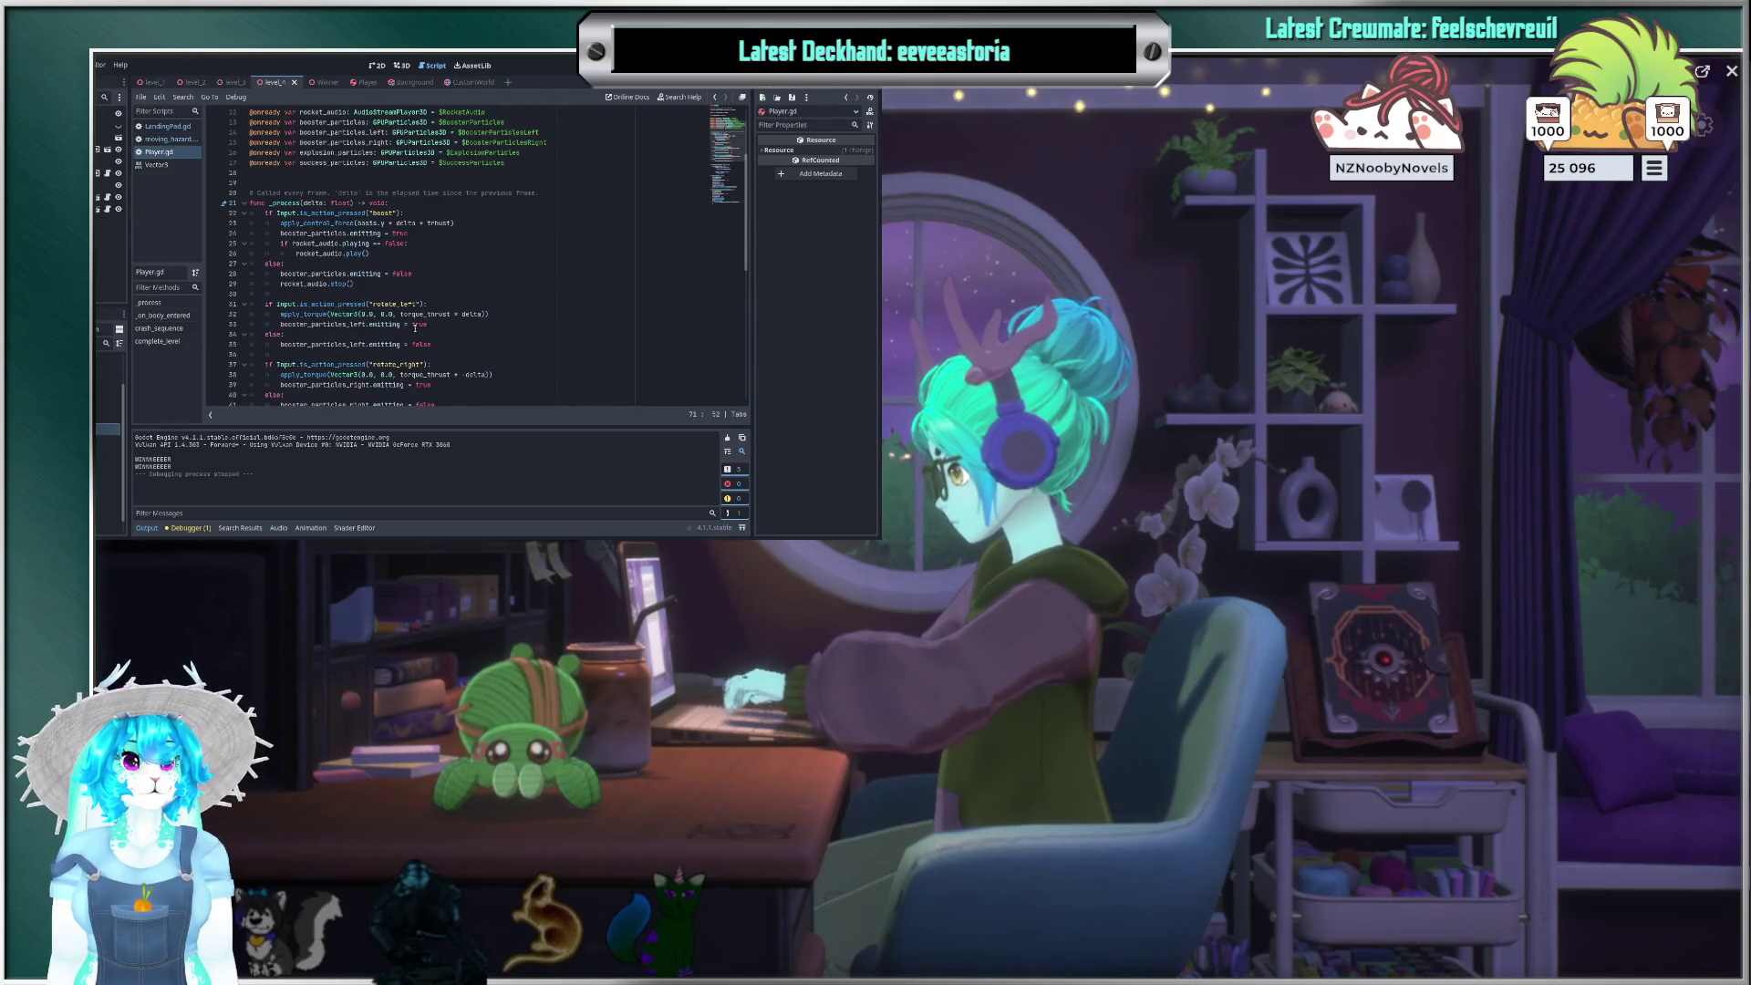
{"action": "scroll", "coordinate": [415, 328], "scroll_direction": "up", "scroll_amount": 2}
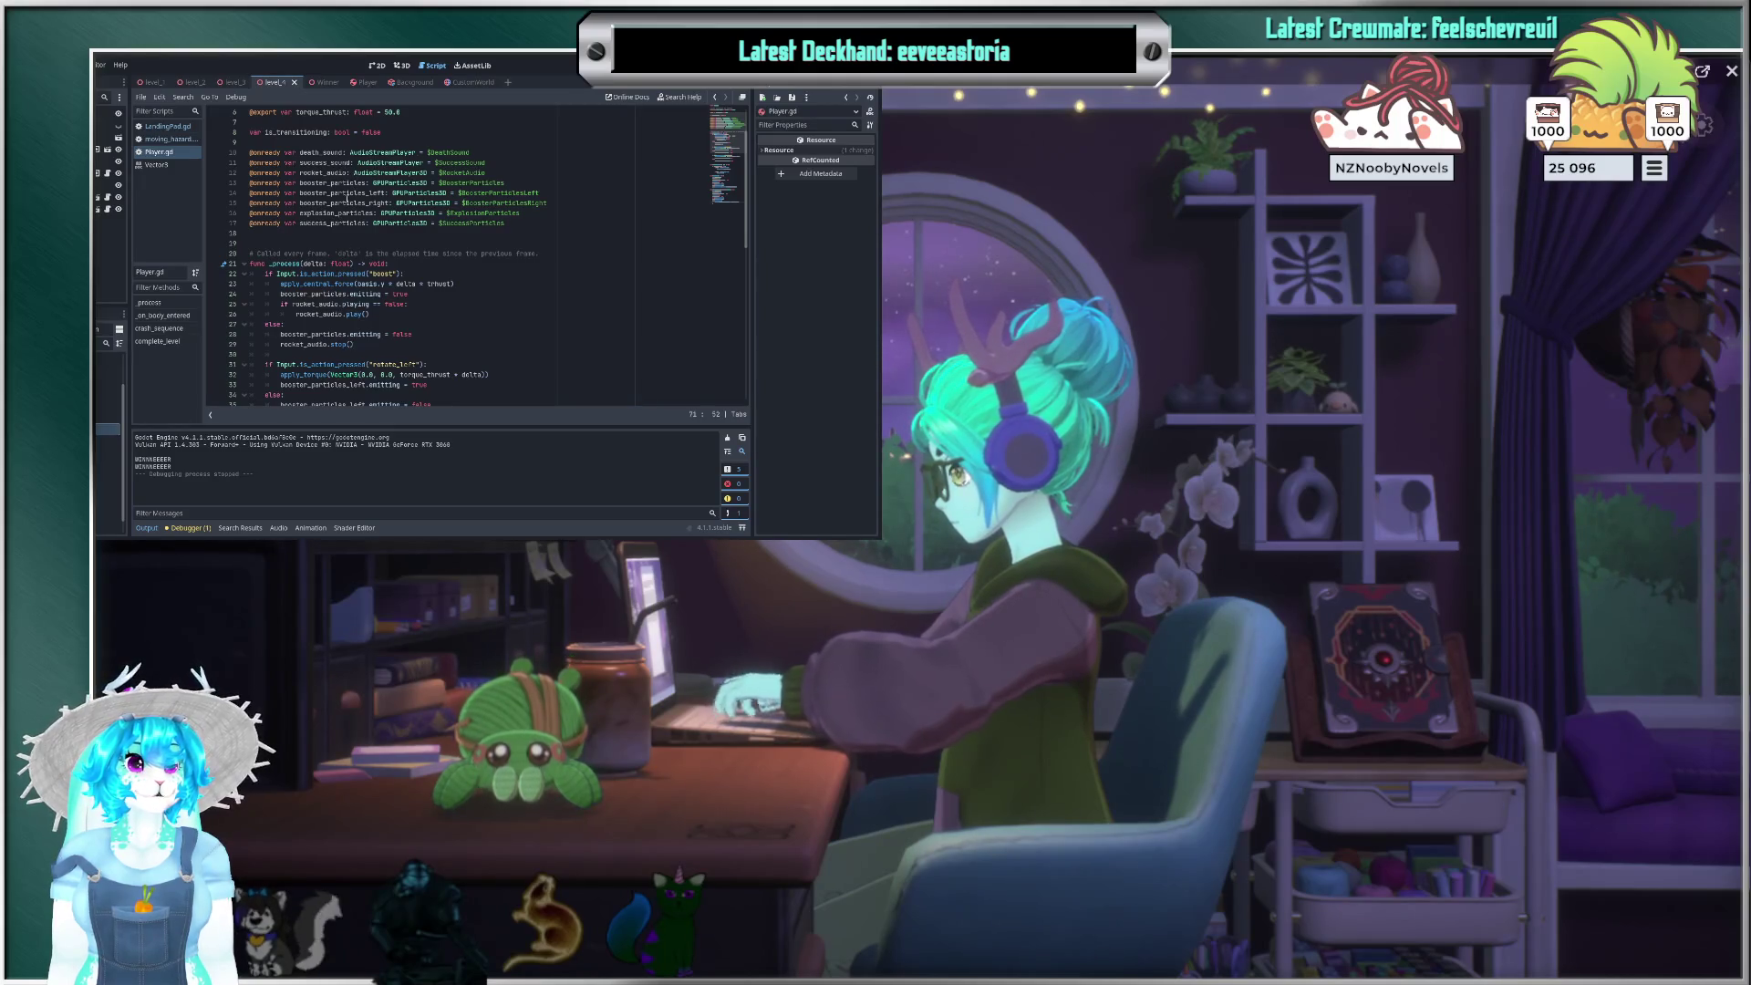
{"action": "scroll", "coordinate": [350, 232], "scroll_direction": "up", "scroll_amount": 2}
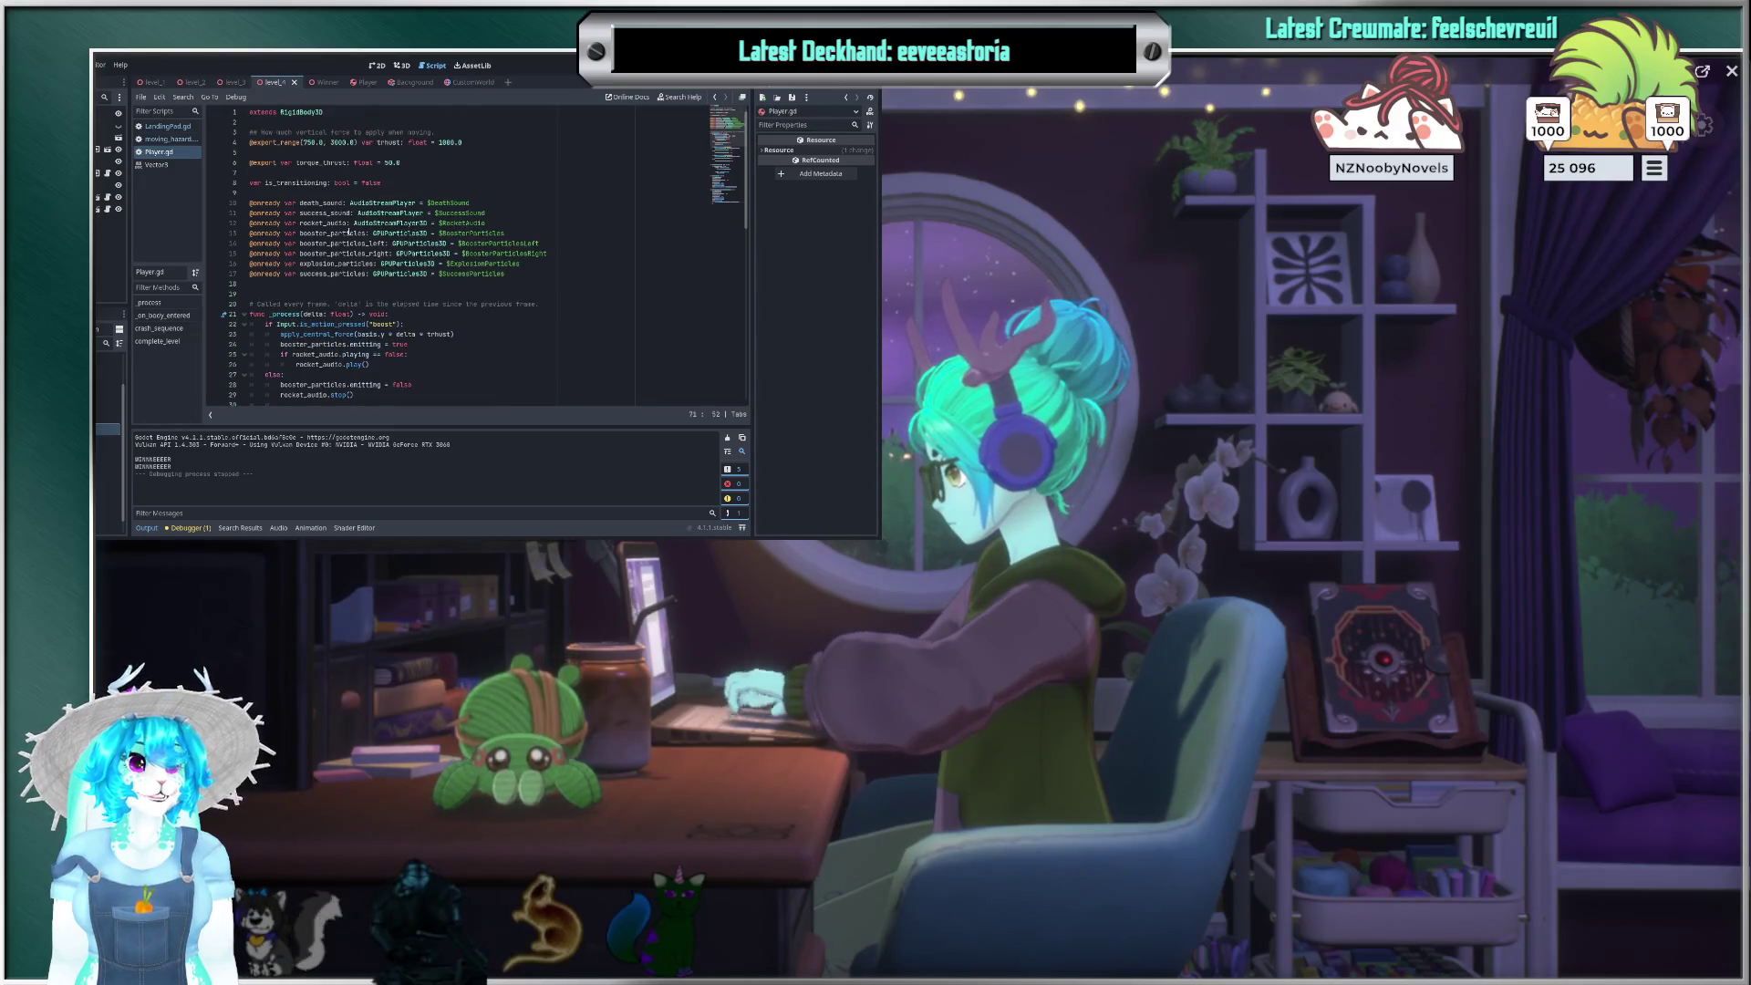
{"action": "scroll", "coordinate": [349, 223], "scroll_direction": "down", "scroll_amount": 3}
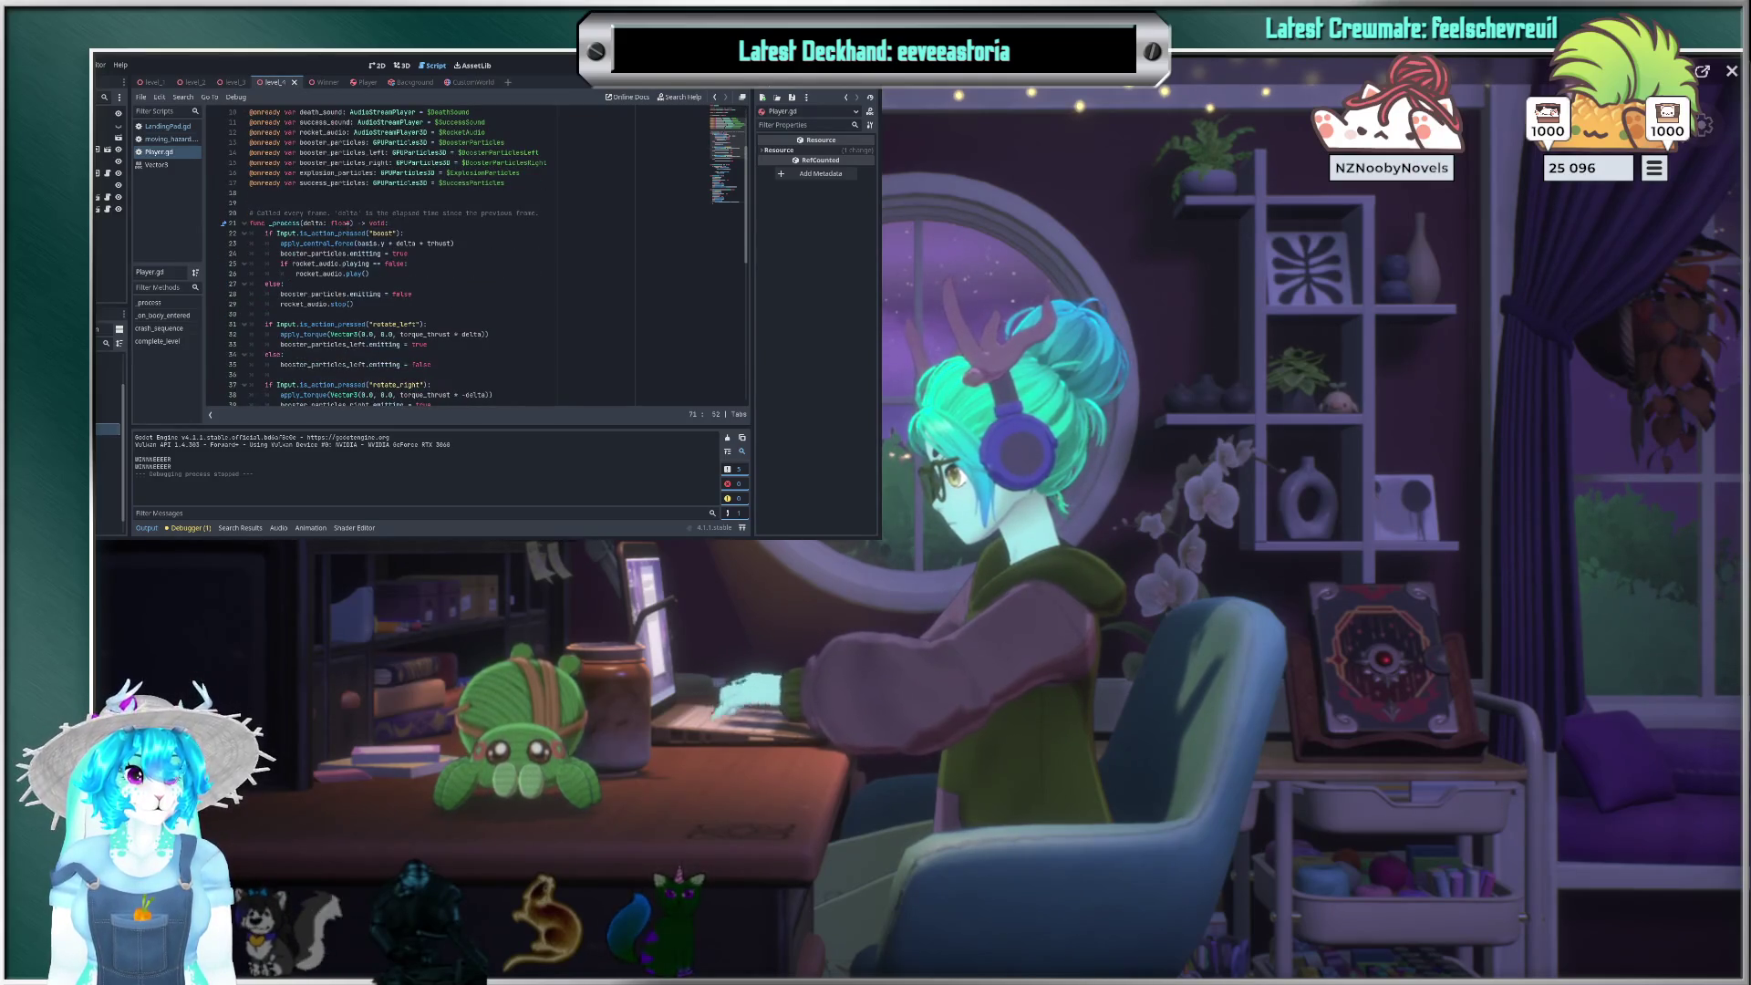
{"action": "scroll", "coordinate": [349, 223], "scroll_direction": "down", "scroll_amount": 6}
{"action": "scroll", "coordinate": [456, 255], "scroll_direction": "down", "scroll_amount": 6}
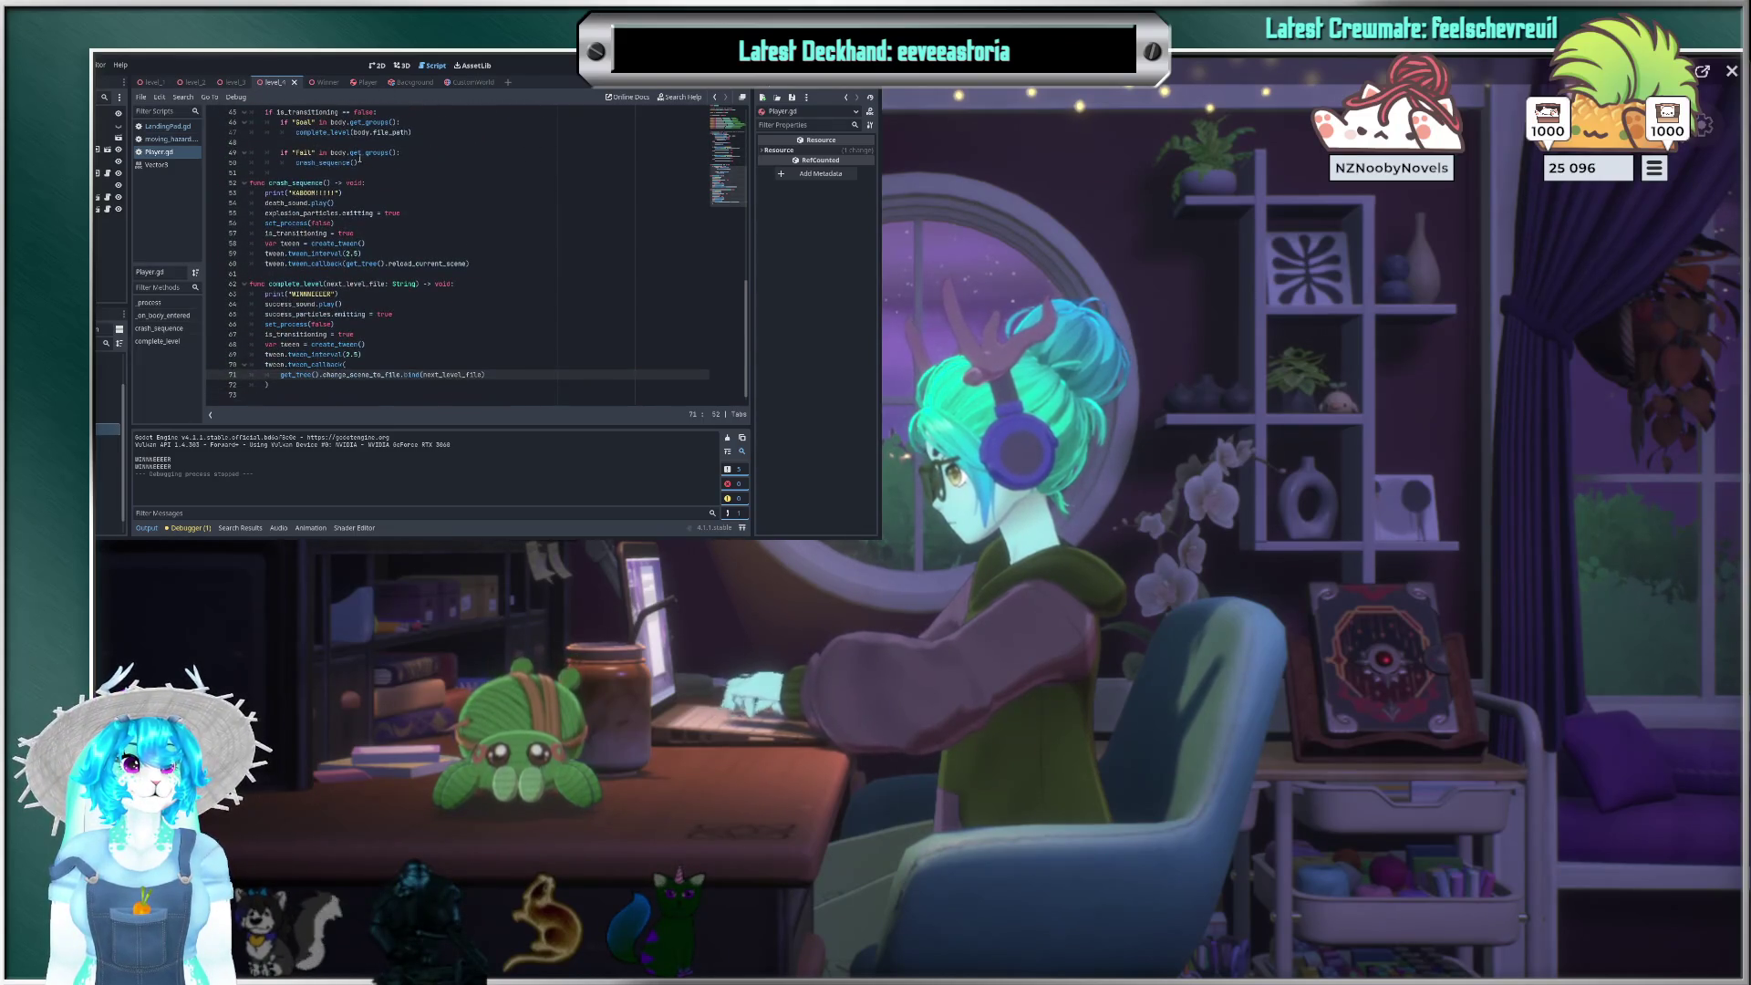
{"action": "scroll", "coordinate": [359, 155], "scroll_direction": "up", "scroll_amount": 1}
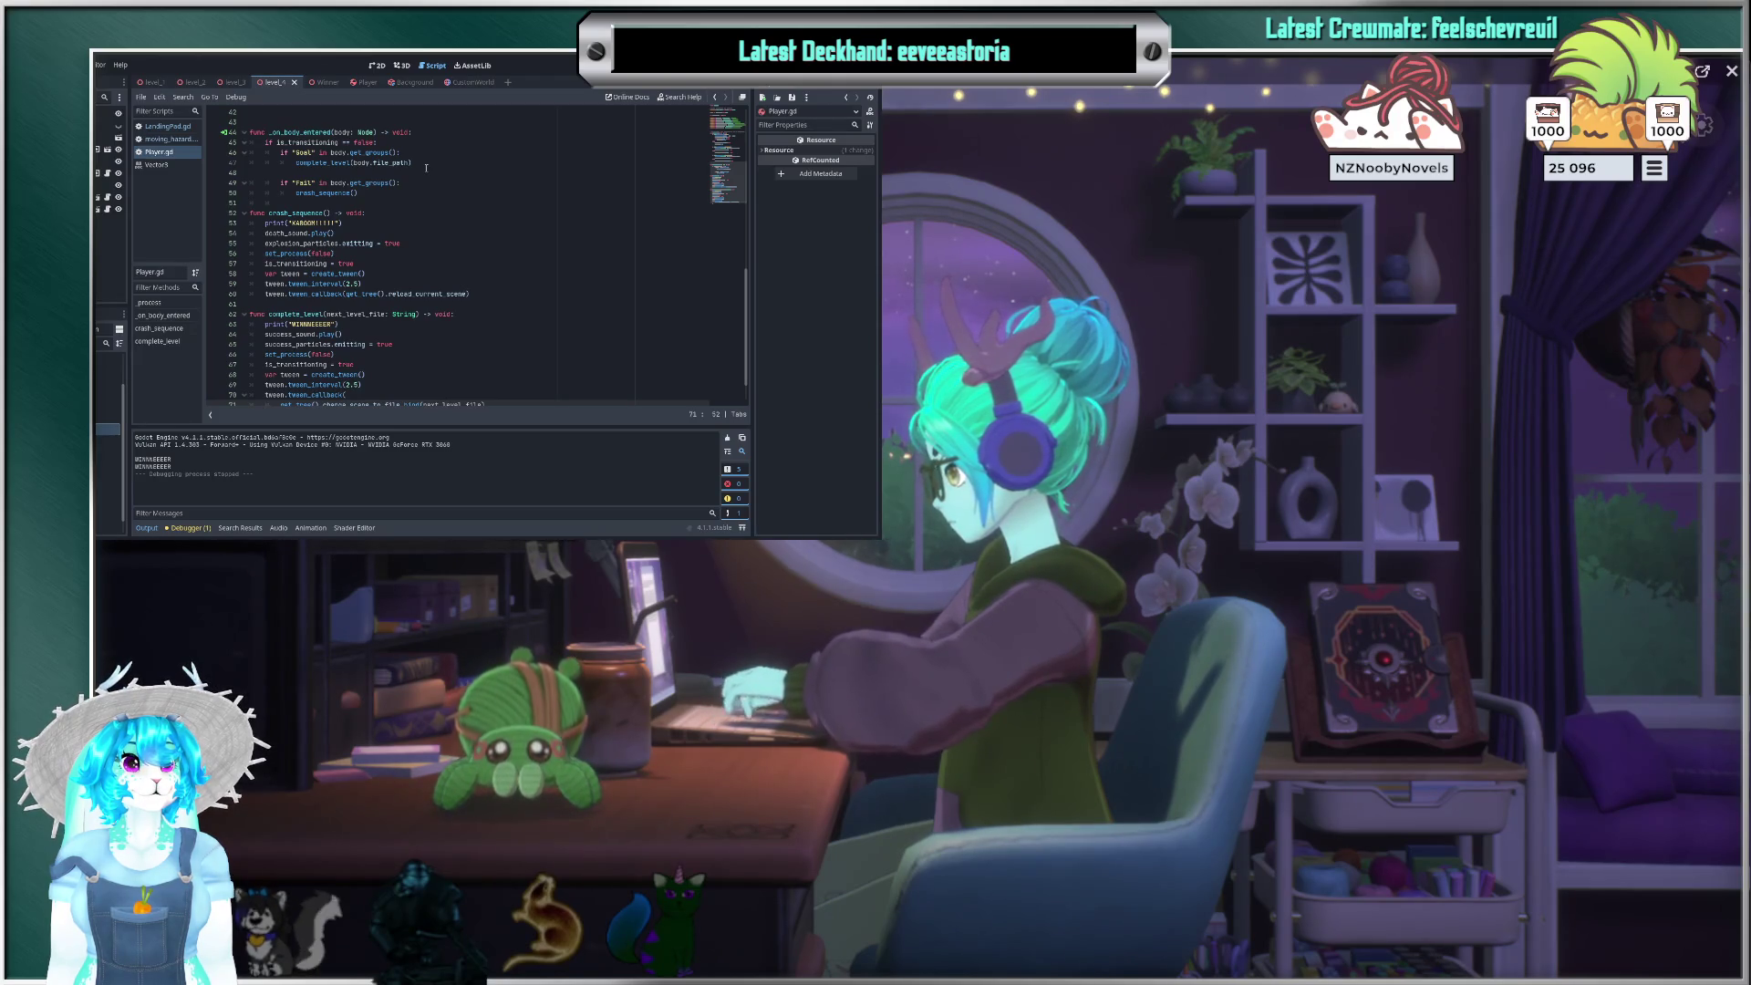
{"action": "scroll", "coordinate": [426, 168], "scroll_direction": "down", "scroll_amount": 1}
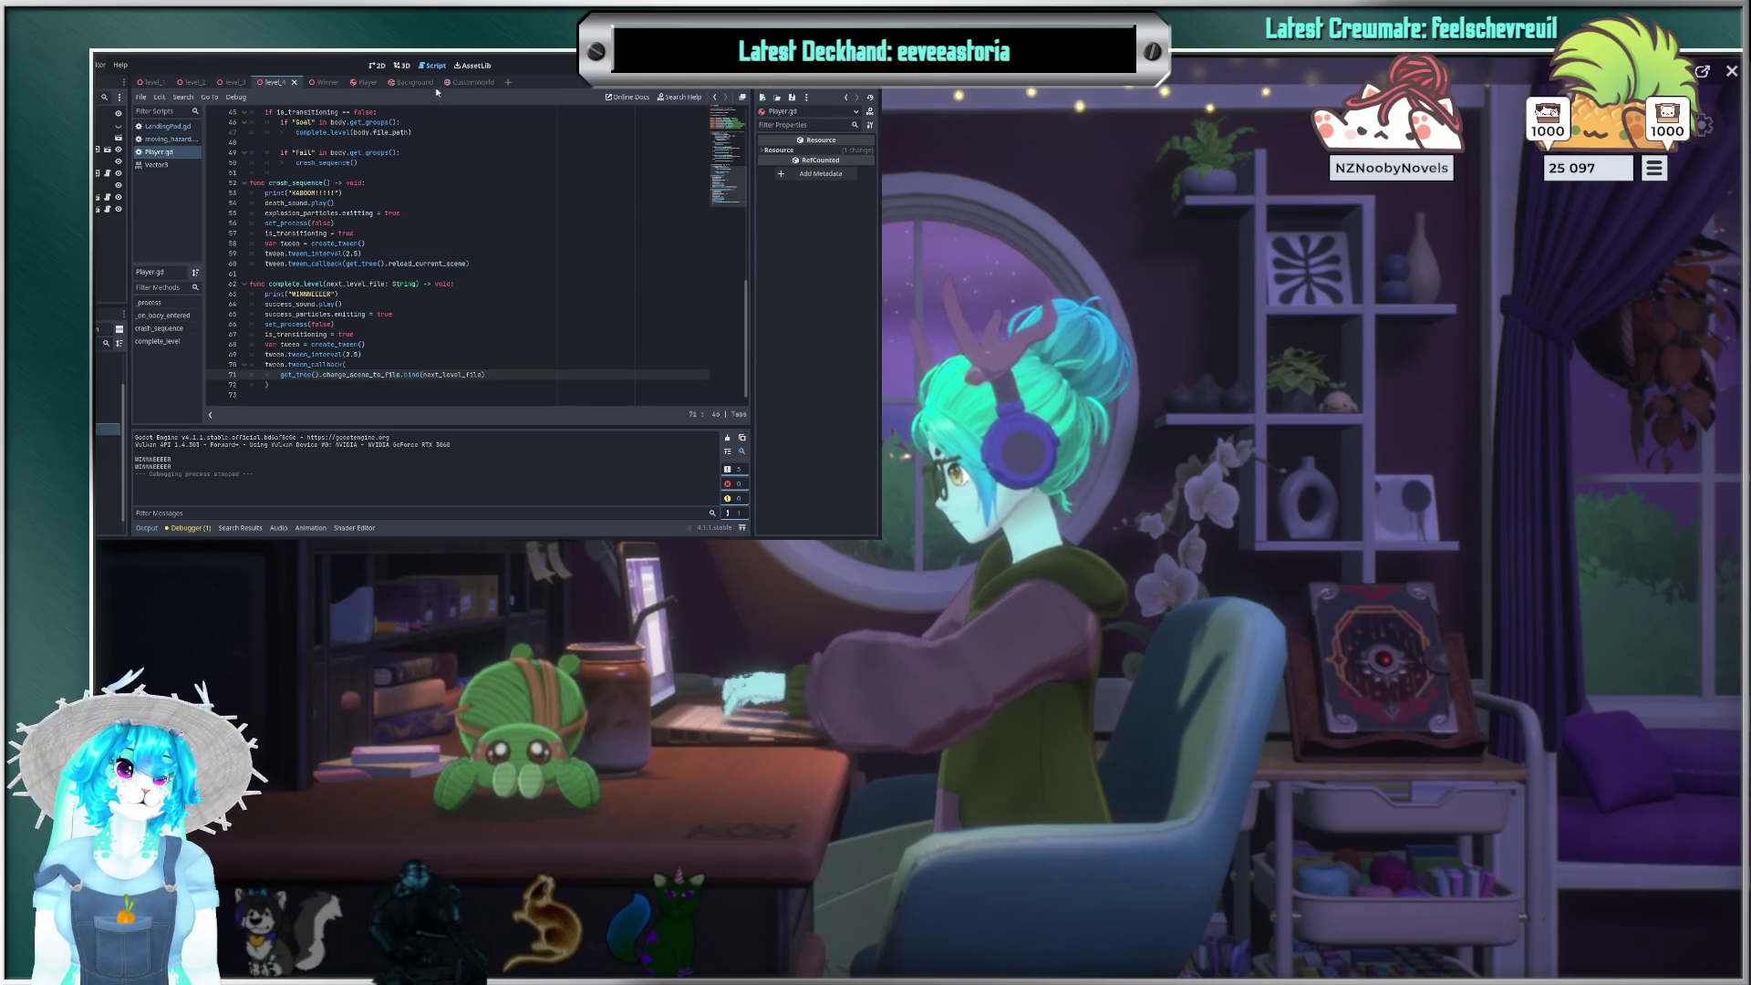
Step: Close the Winner scene tab and switch to the level_1 scene
{"action": "left_click", "coordinate": [317, 84]}
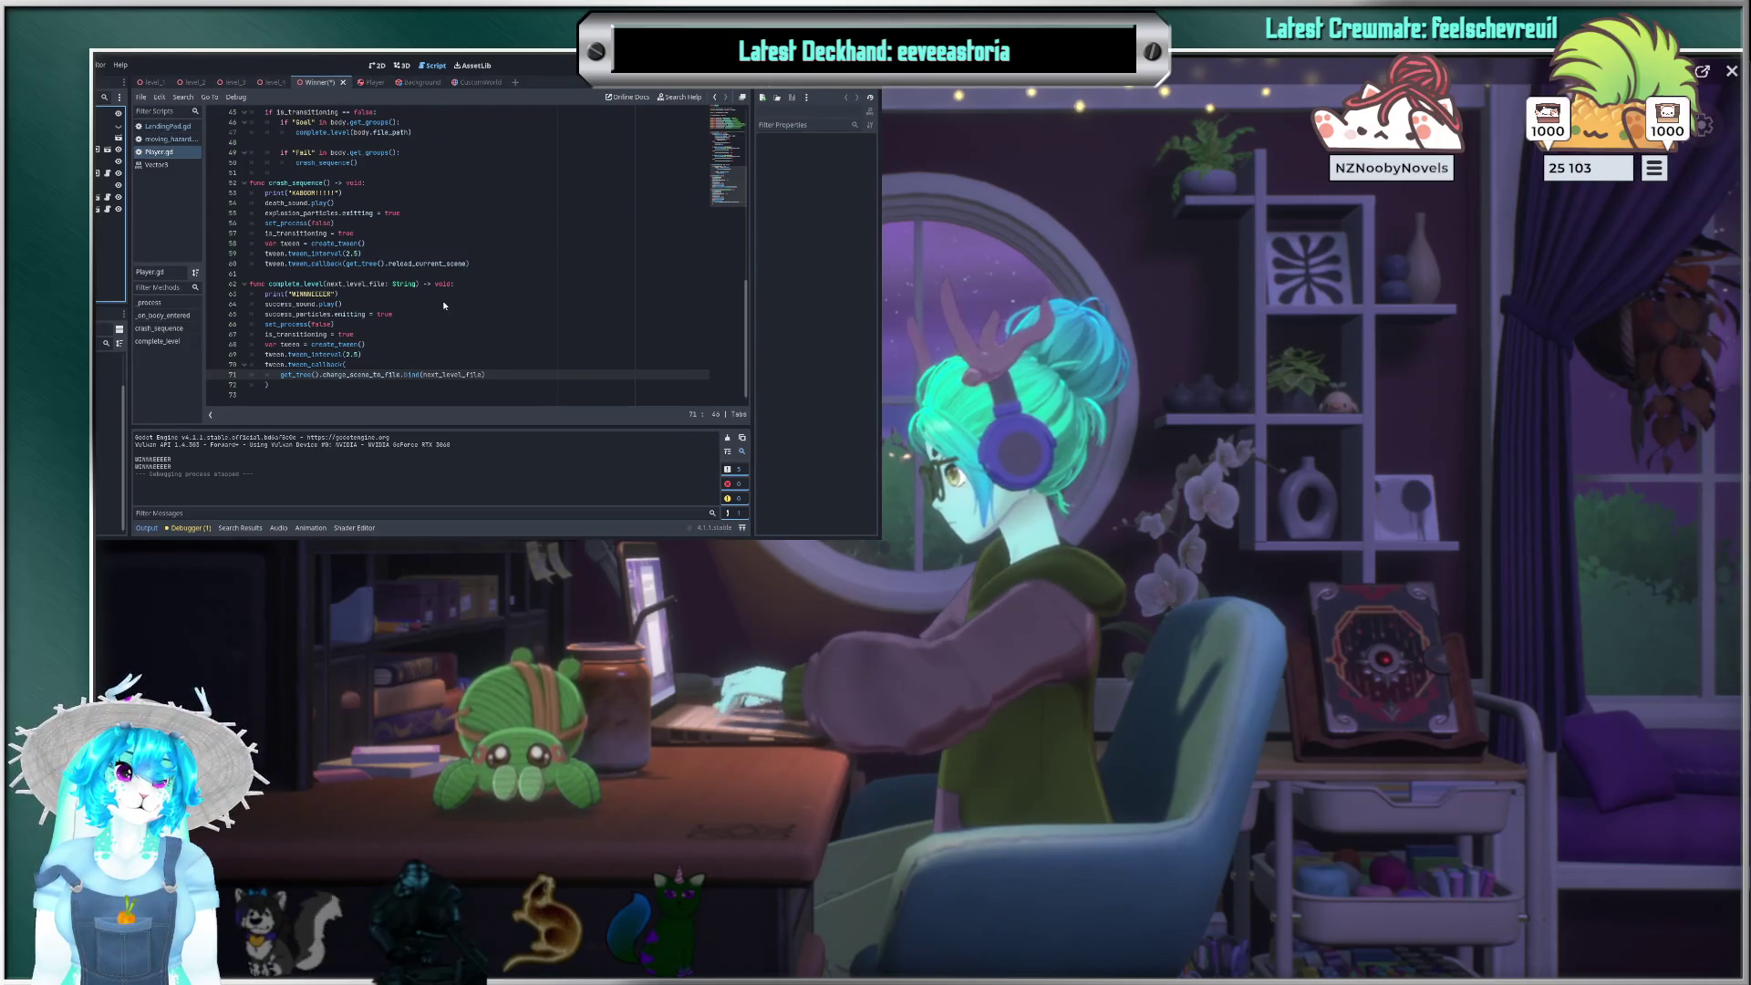
{"action": "key", "text": "ctrl+shift+w"}
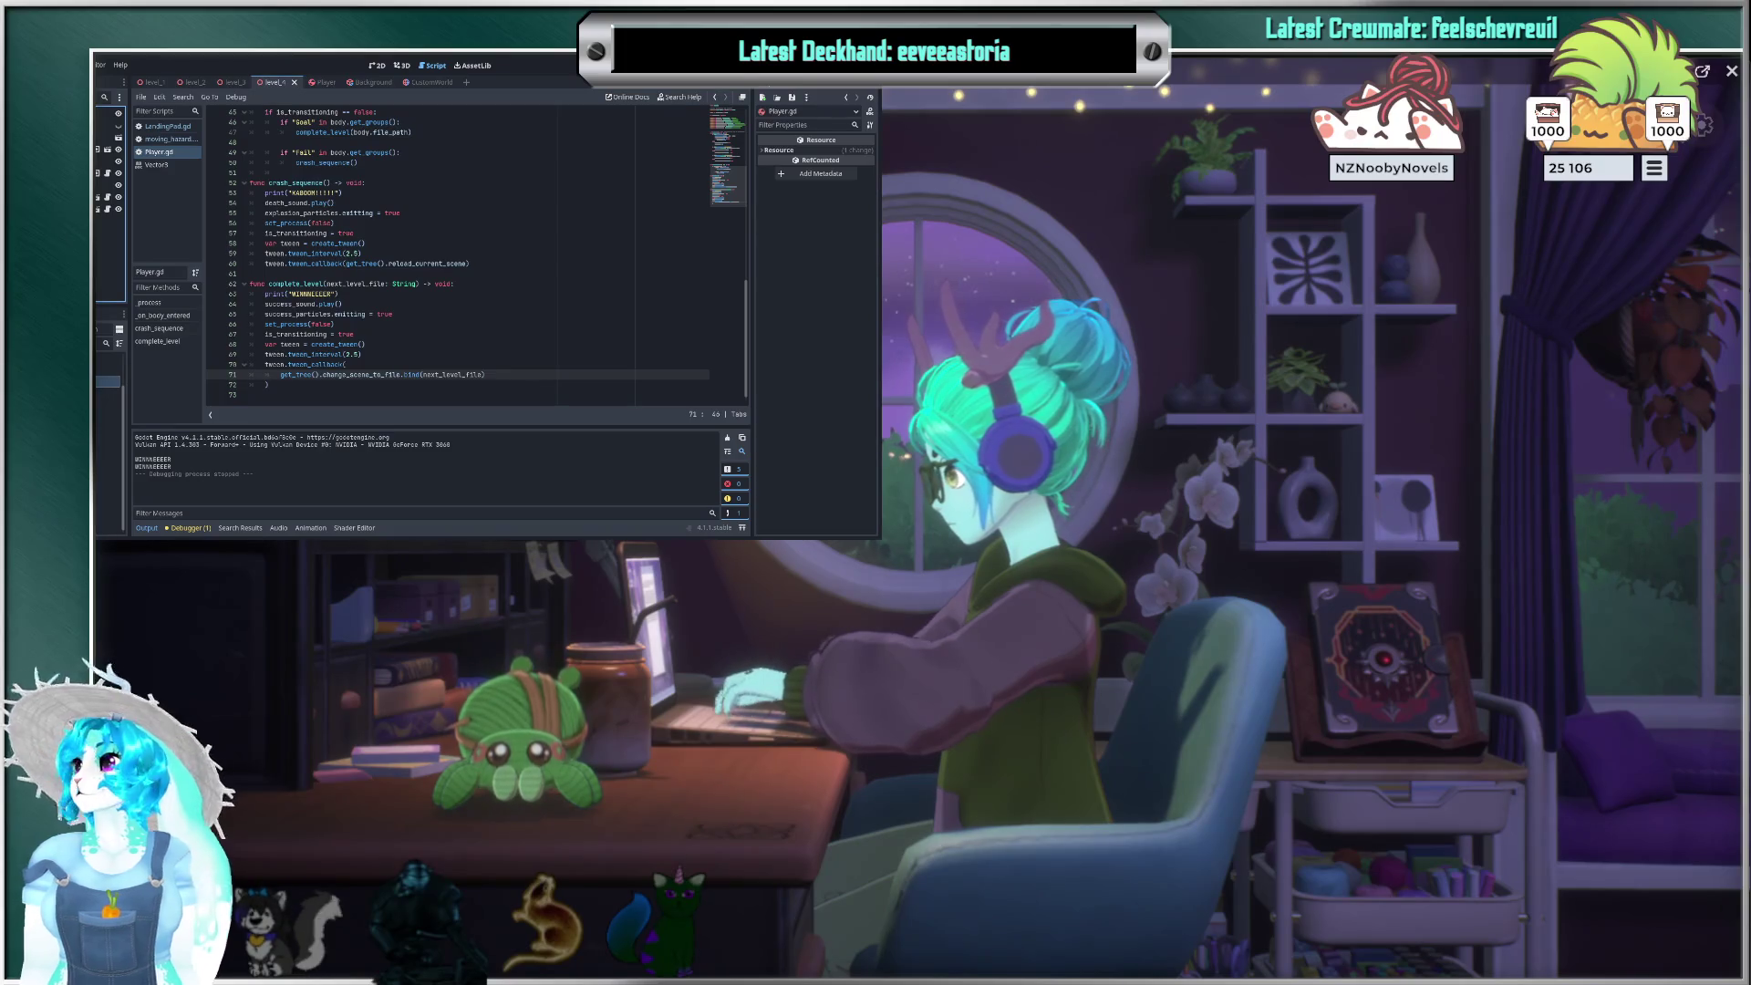
{"action": "scroll", "coordinate": [639, 230], "scroll_direction": "up", "scroll_amount": 15}
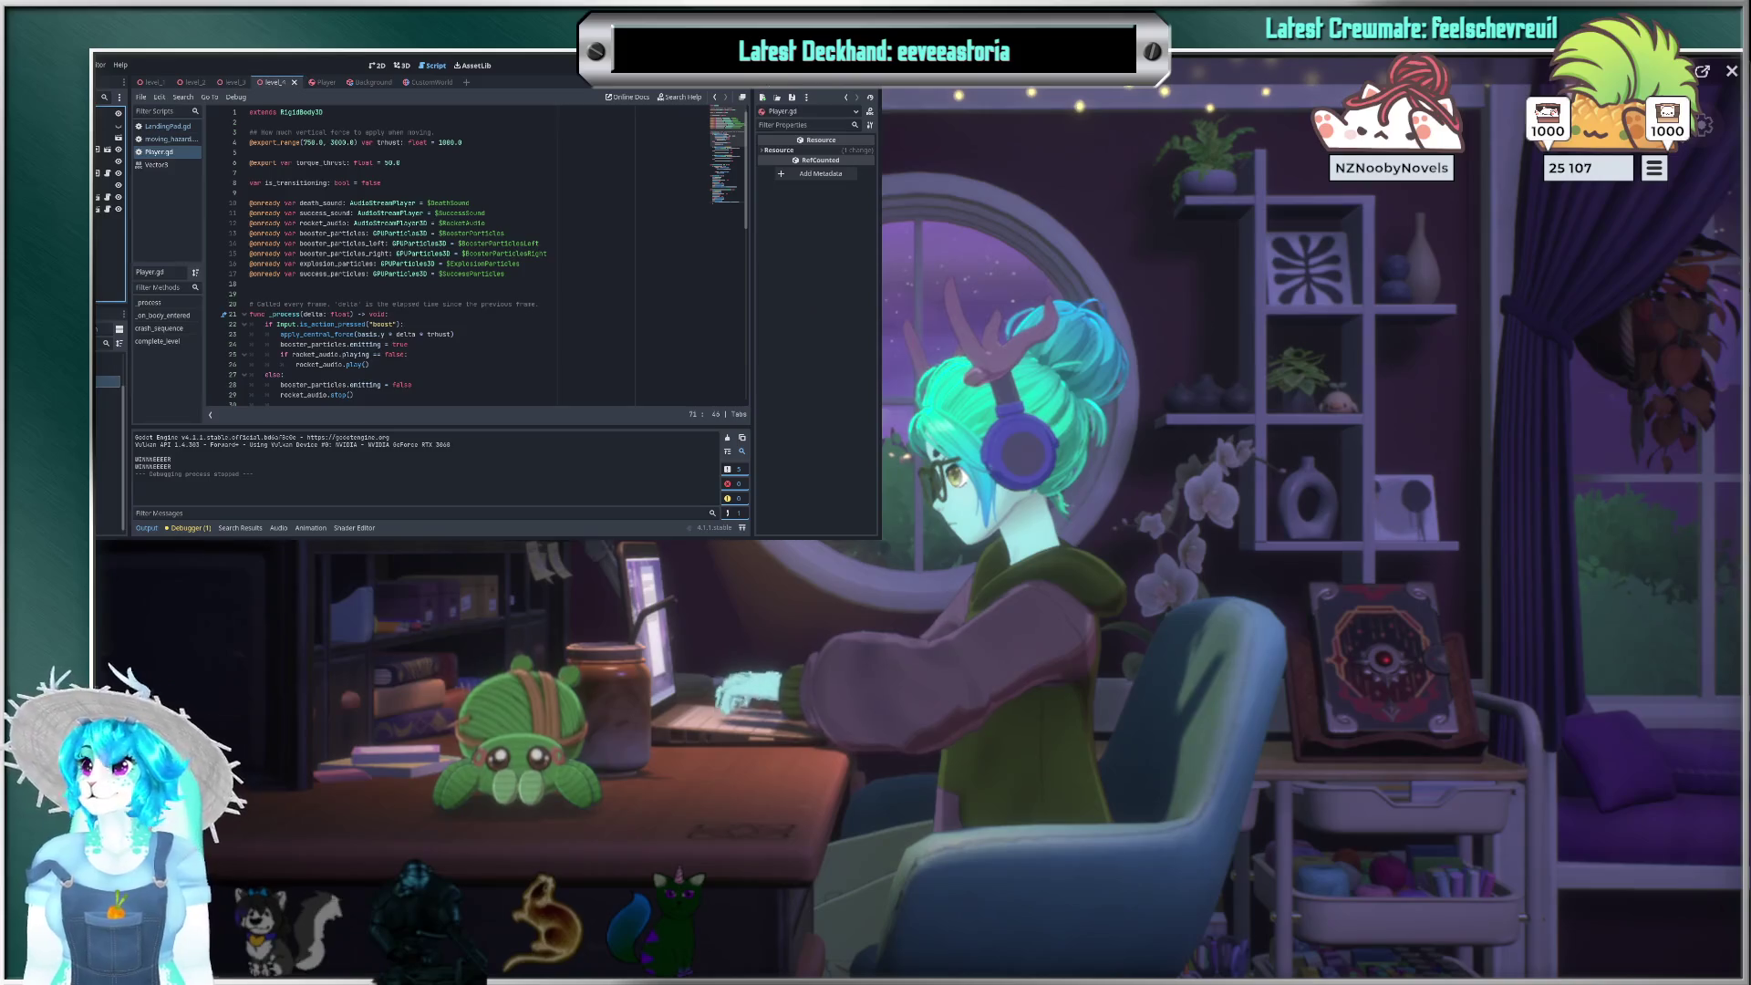
{"action": "scroll", "coordinate": [303, 312], "scroll_direction": "down", "scroll_amount": 10}
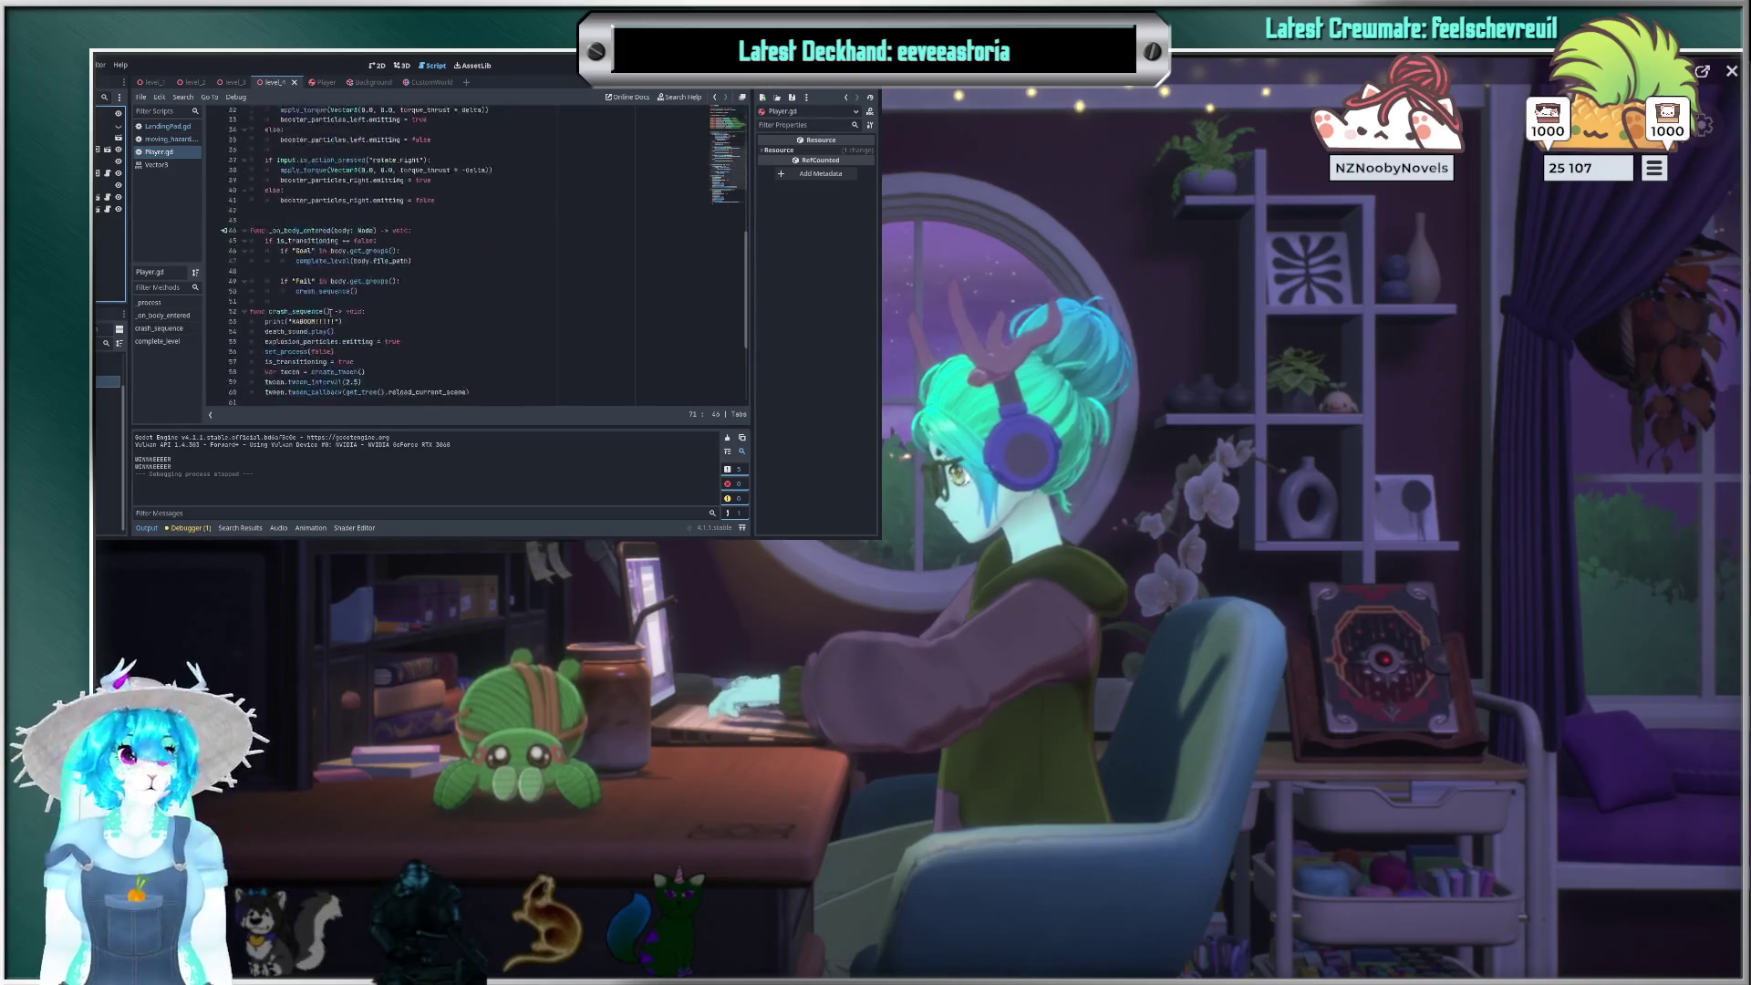
{"action": "scroll", "coordinate": [304, 312], "scroll_direction": "down", "scroll_amount": 4}
{"action": "left_click", "coordinate": [151, 82]}
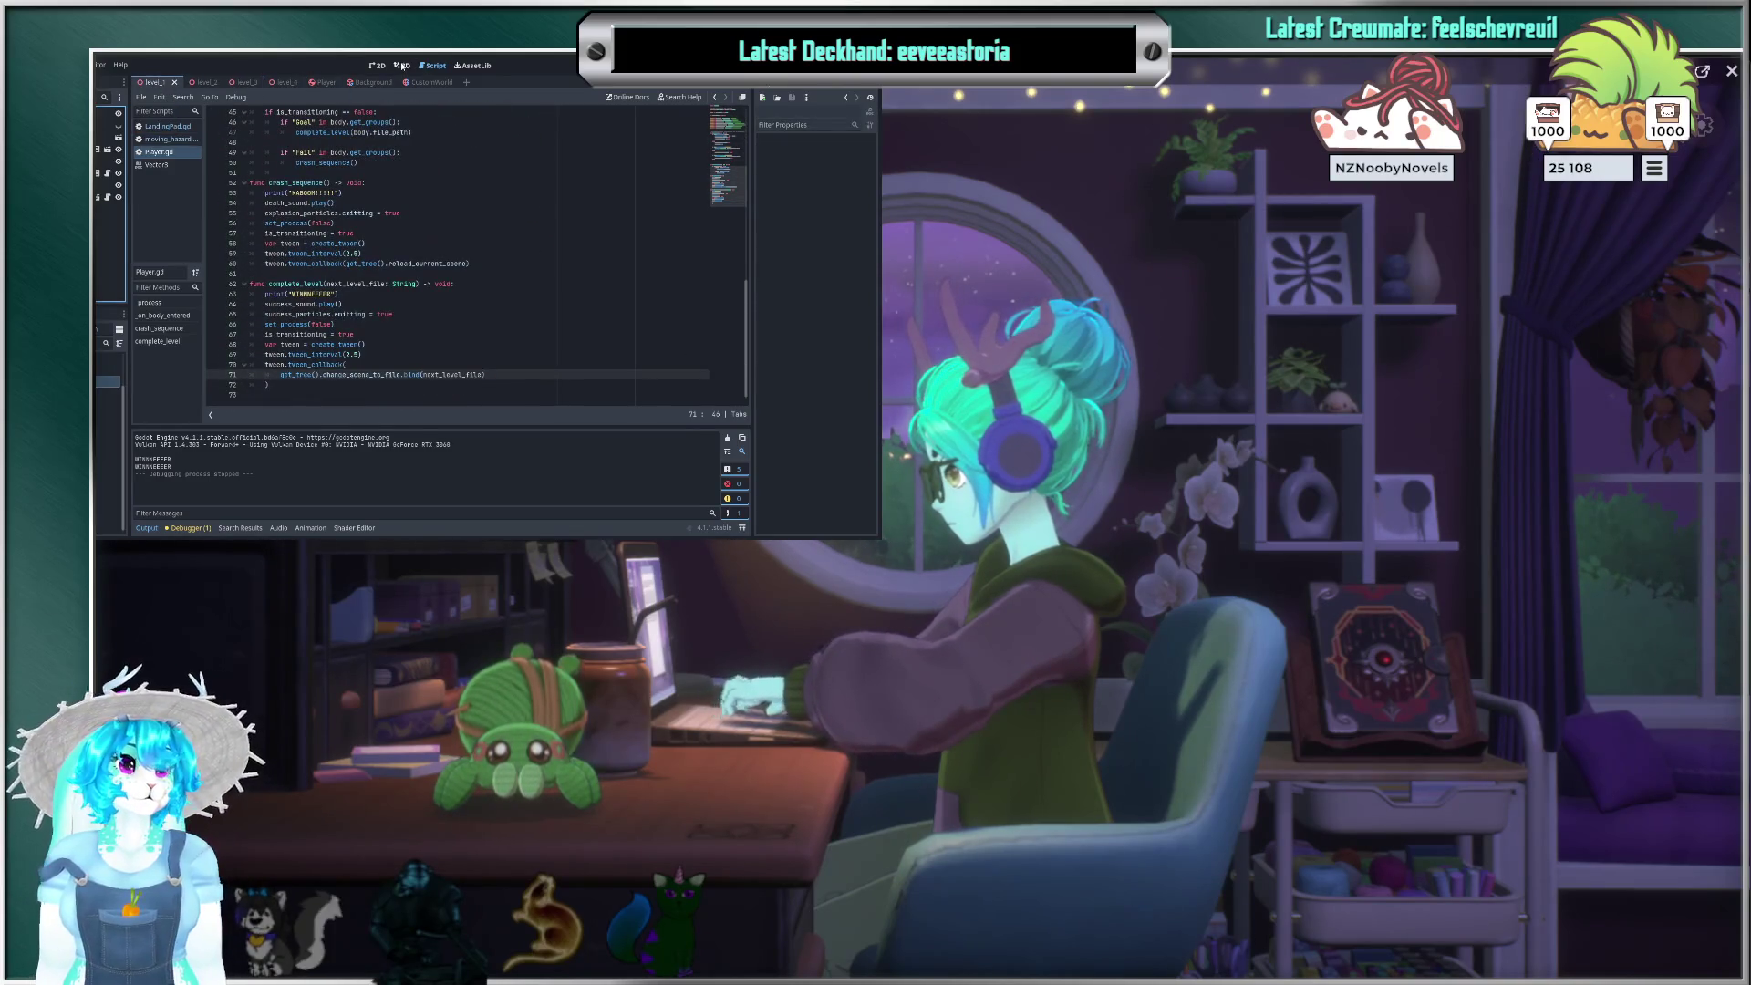
Step: Show level_1 in the 3D viewport with its asteroids and two landing pads
{"action": "left_click", "coordinate": [402, 66]}
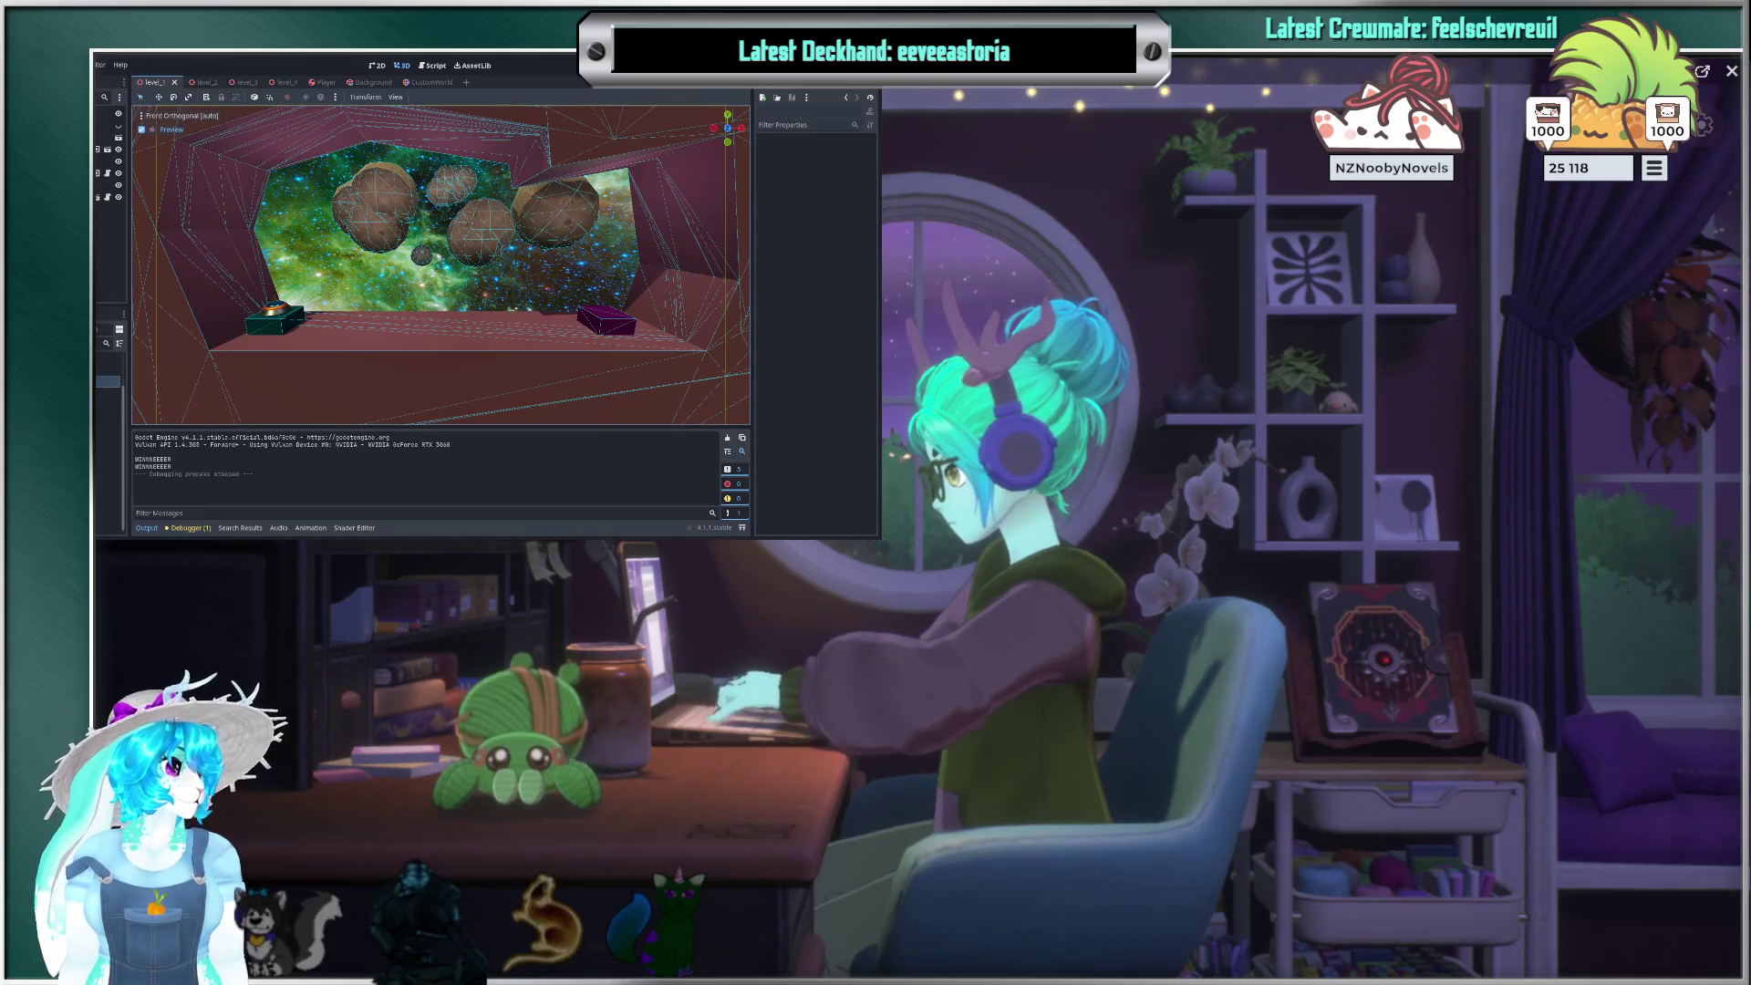
Step: Switch to level_2, select the Floor node, and open LandingPad.gd from the FileSystem dock
{"action": "left_click", "coordinate": [108, 392]}
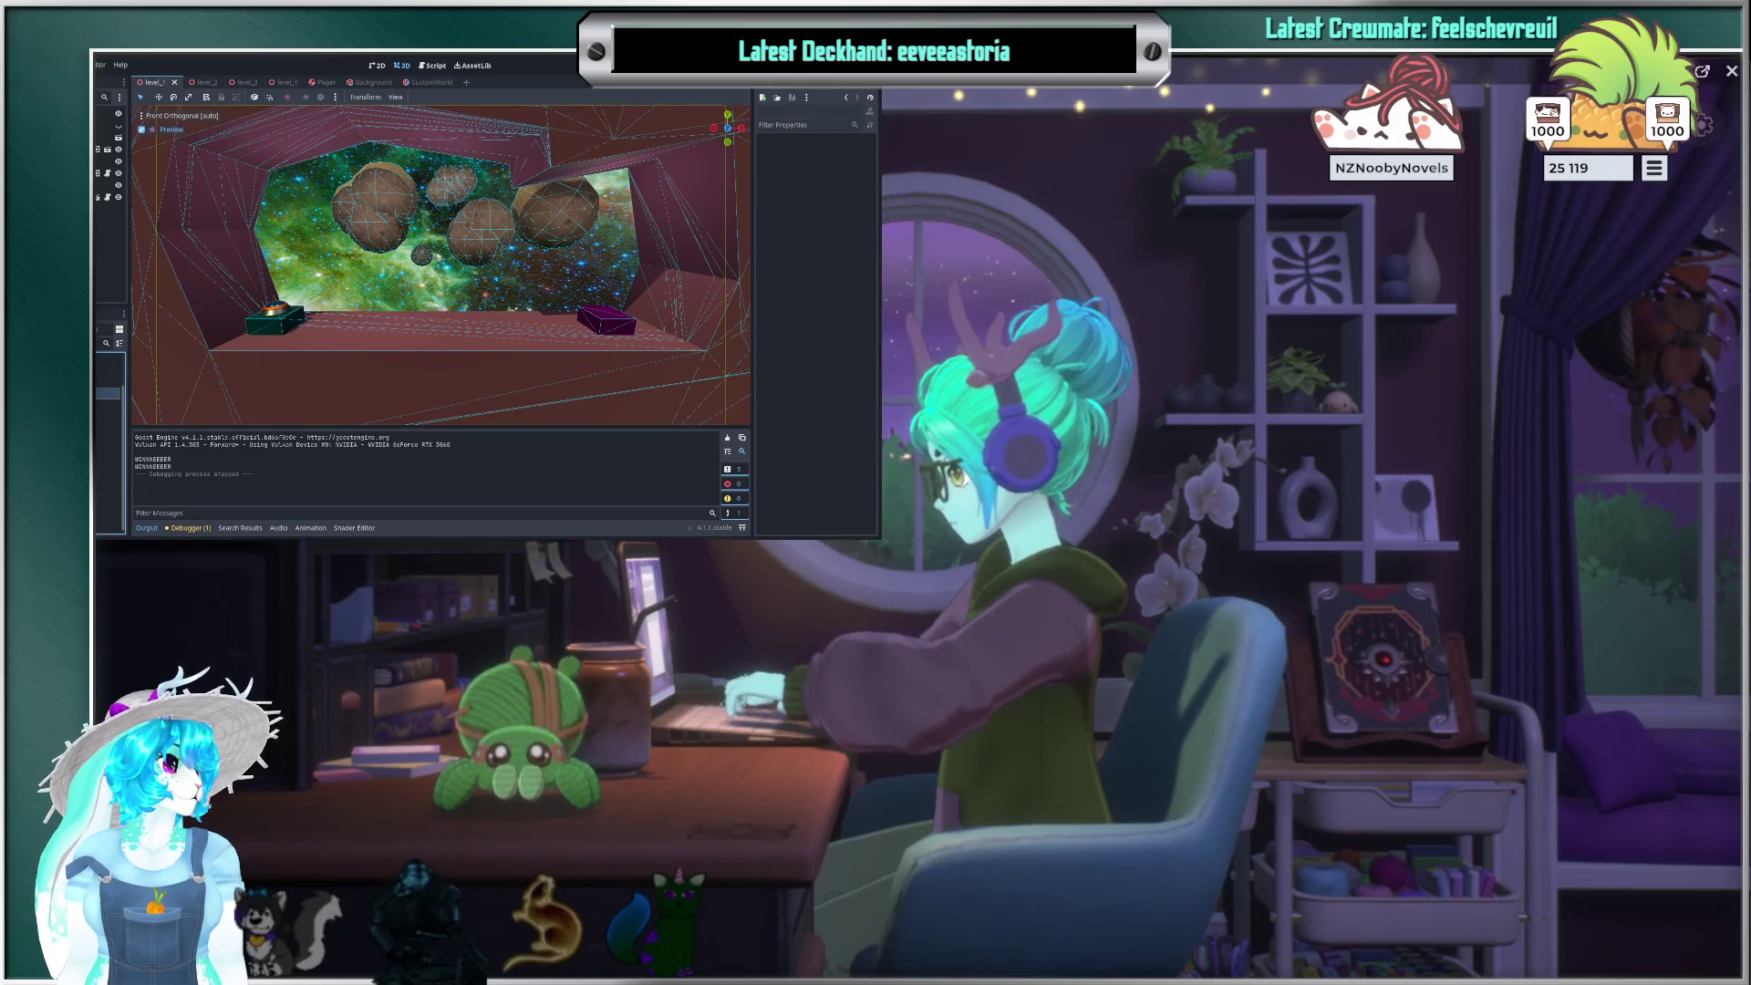
{"action": "key", "text": "Return"}
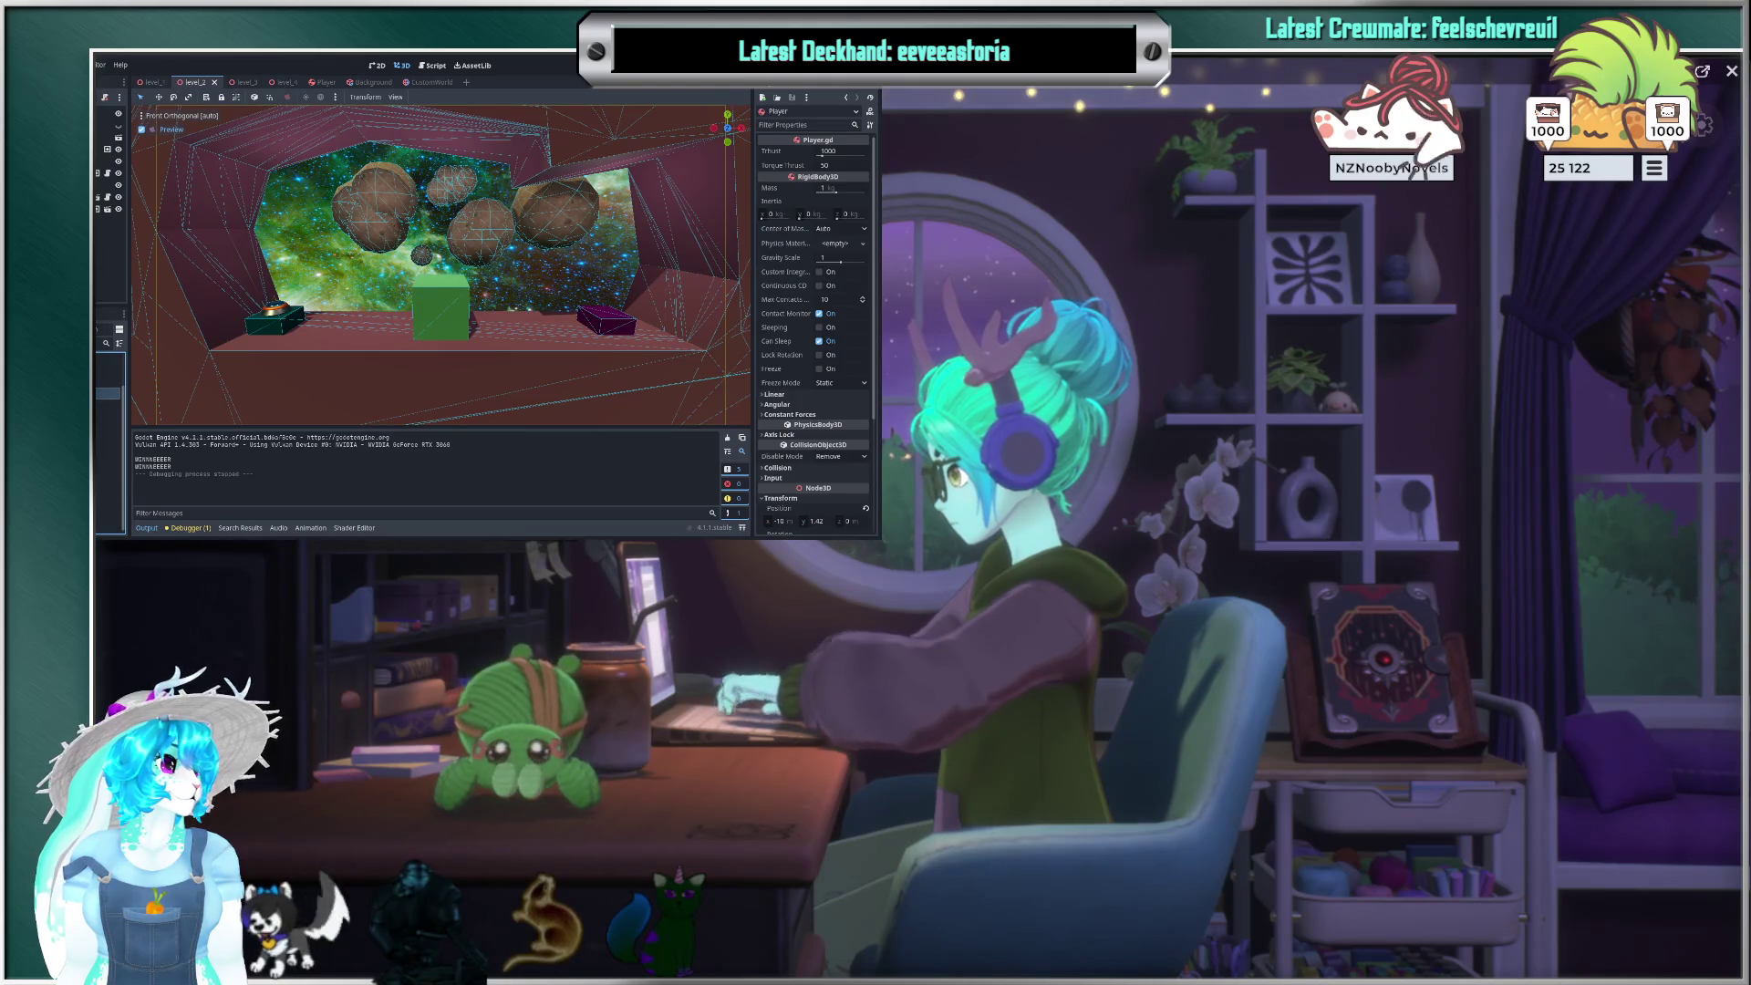
{"action": "left_click", "coordinate": [108, 148]}
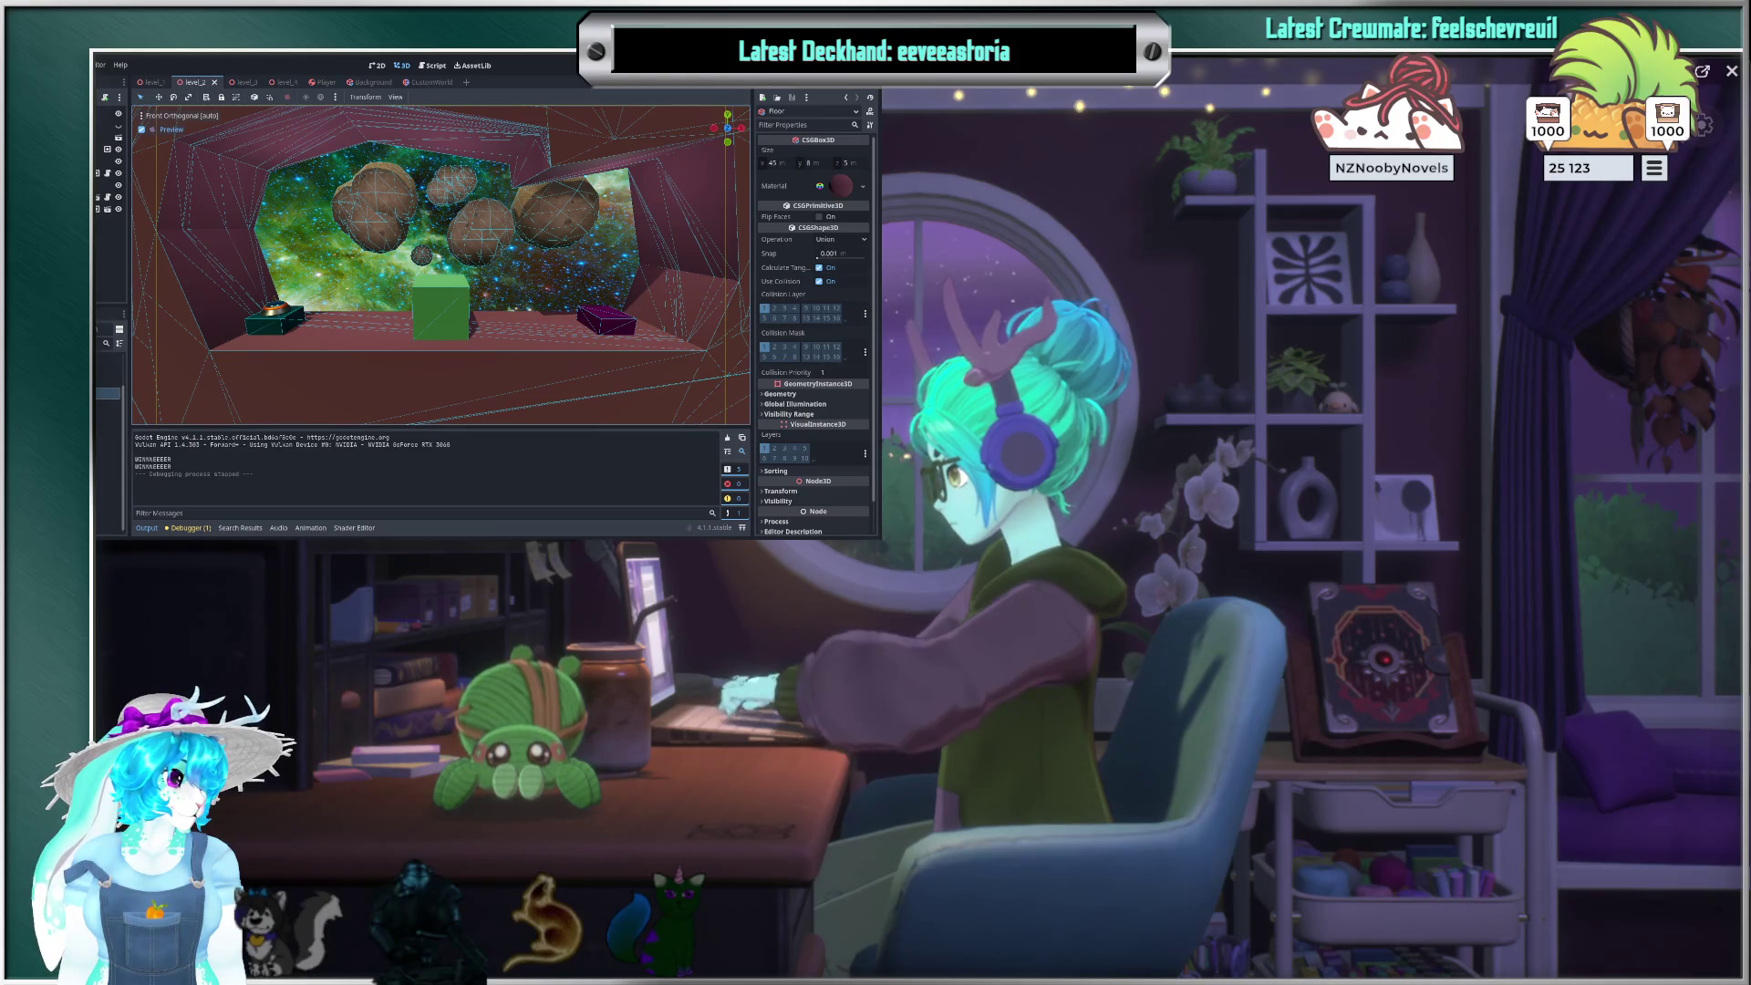
{"action": "left_click", "coordinate": [108, 370]}
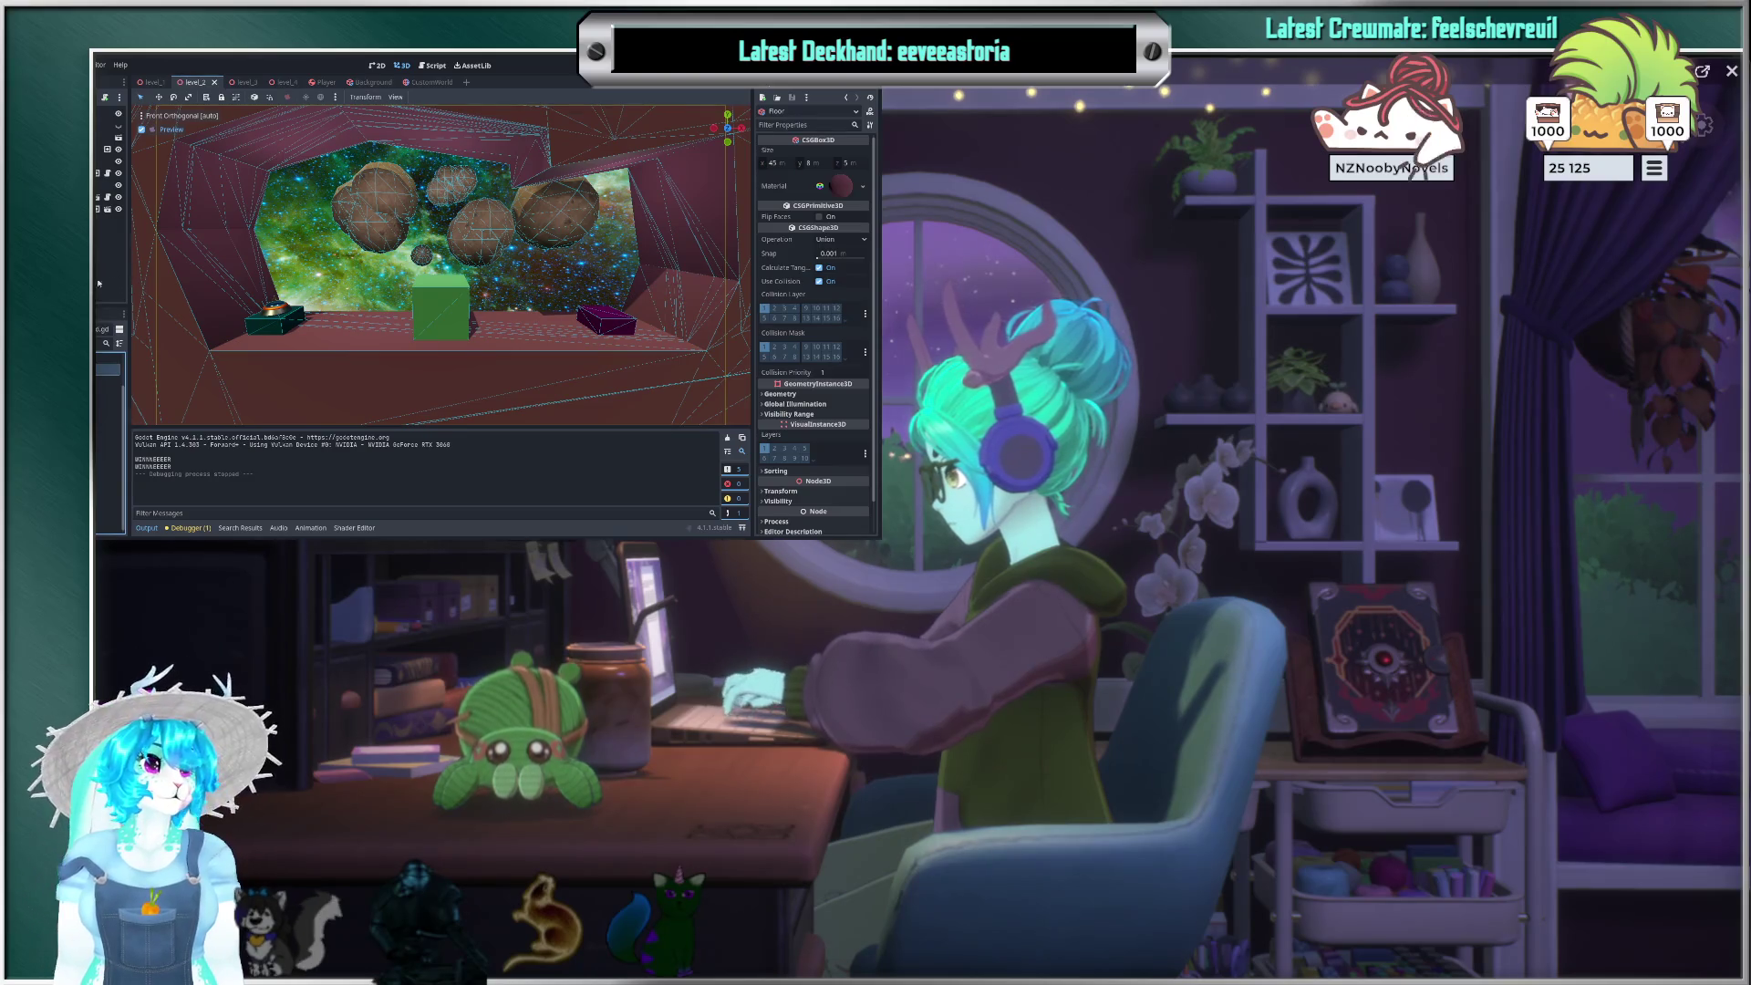
{"action": "double_click", "coordinate": [107, 369]}
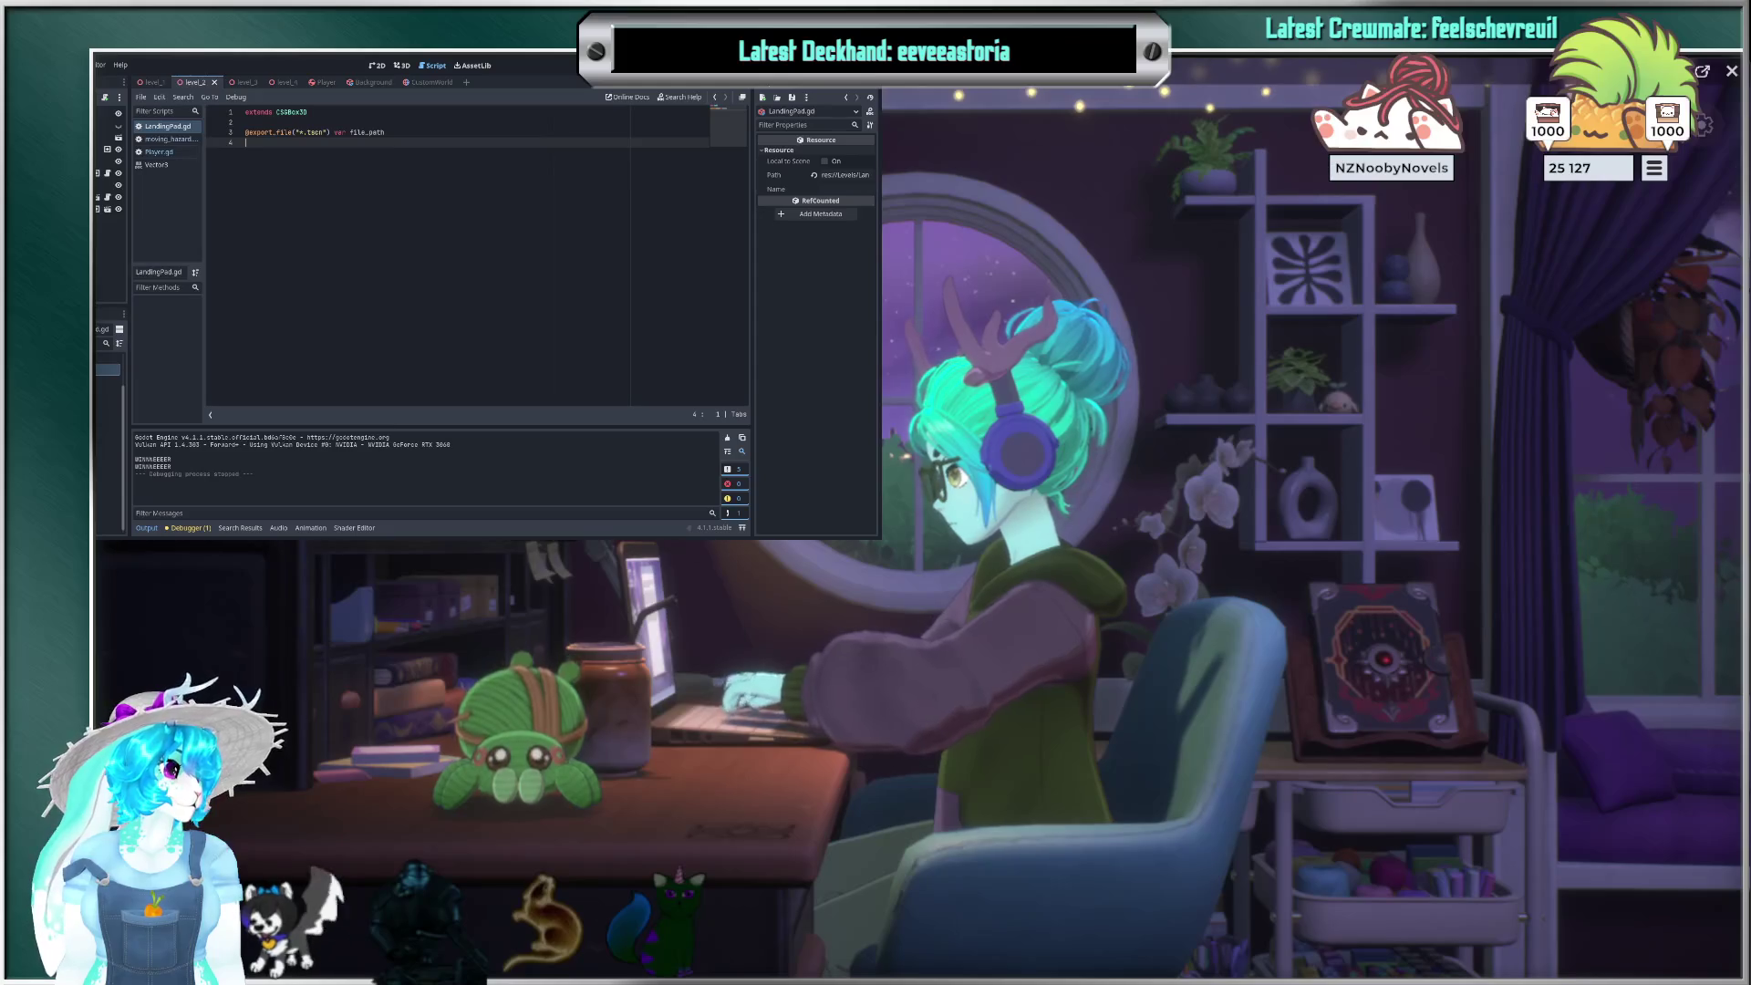
Step: Leave LandingPad.gd and show the level scene in the 3D viewport
{"action": "left_click", "coordinate": [108, 393]}
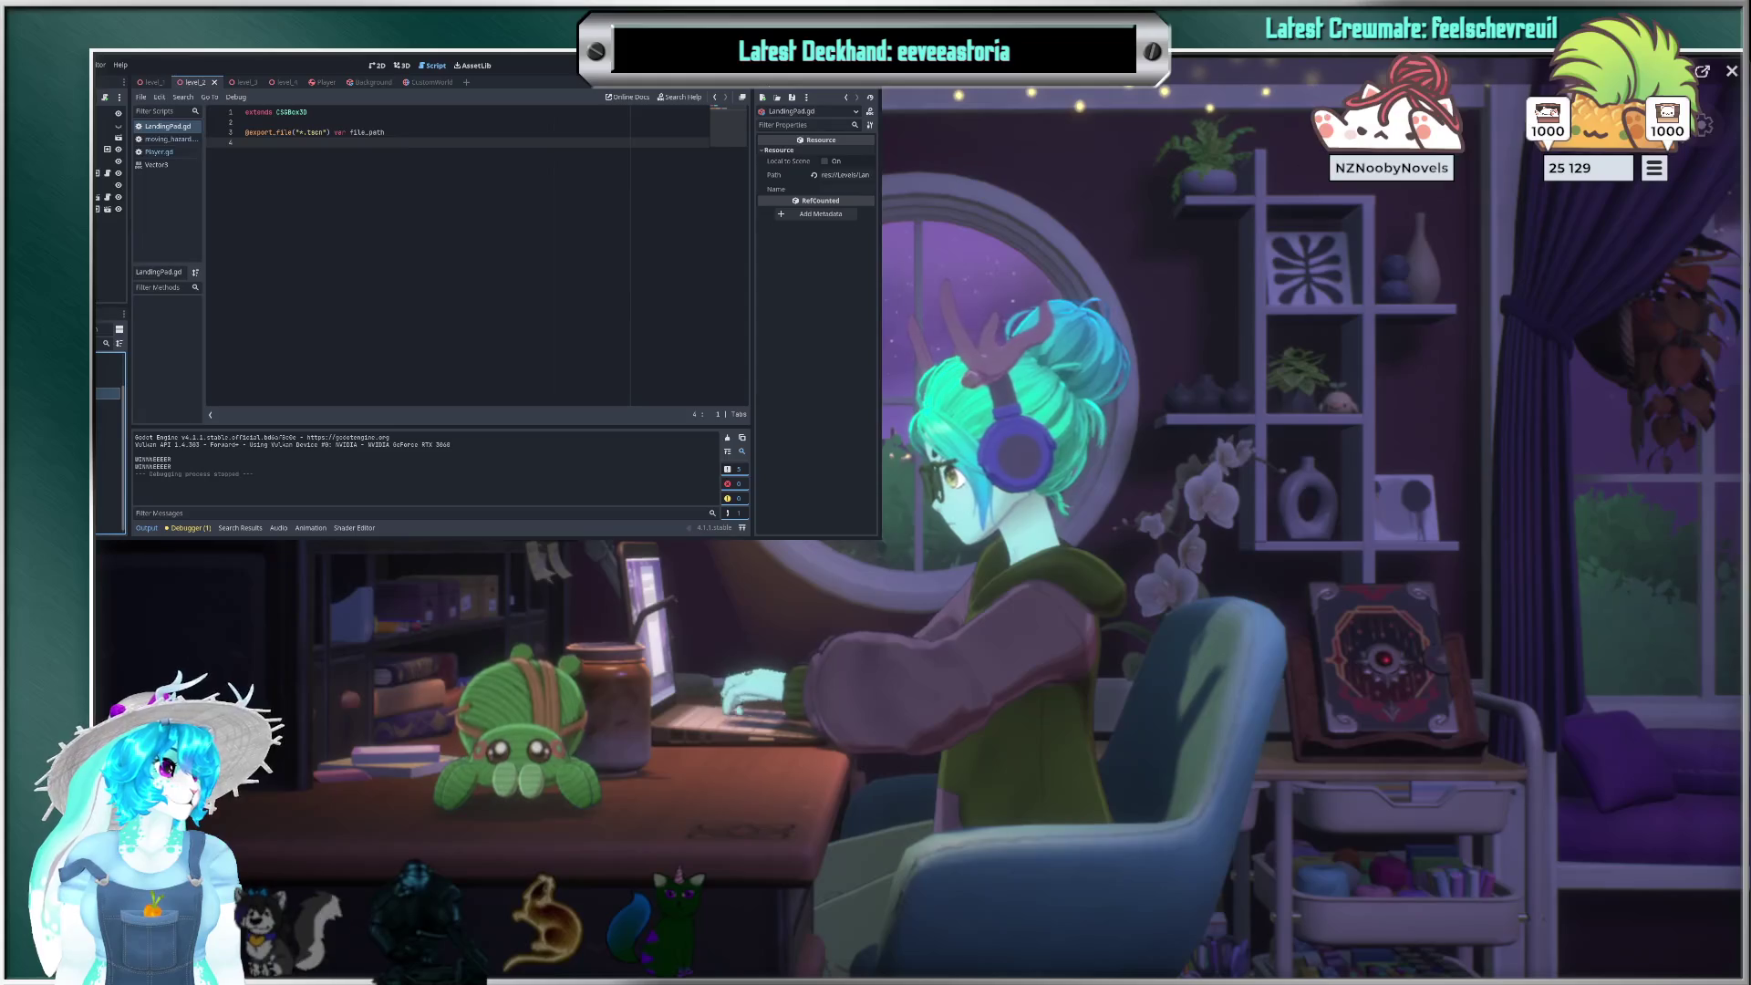
{"action": "left_click", "coordinate": [405, 66]}
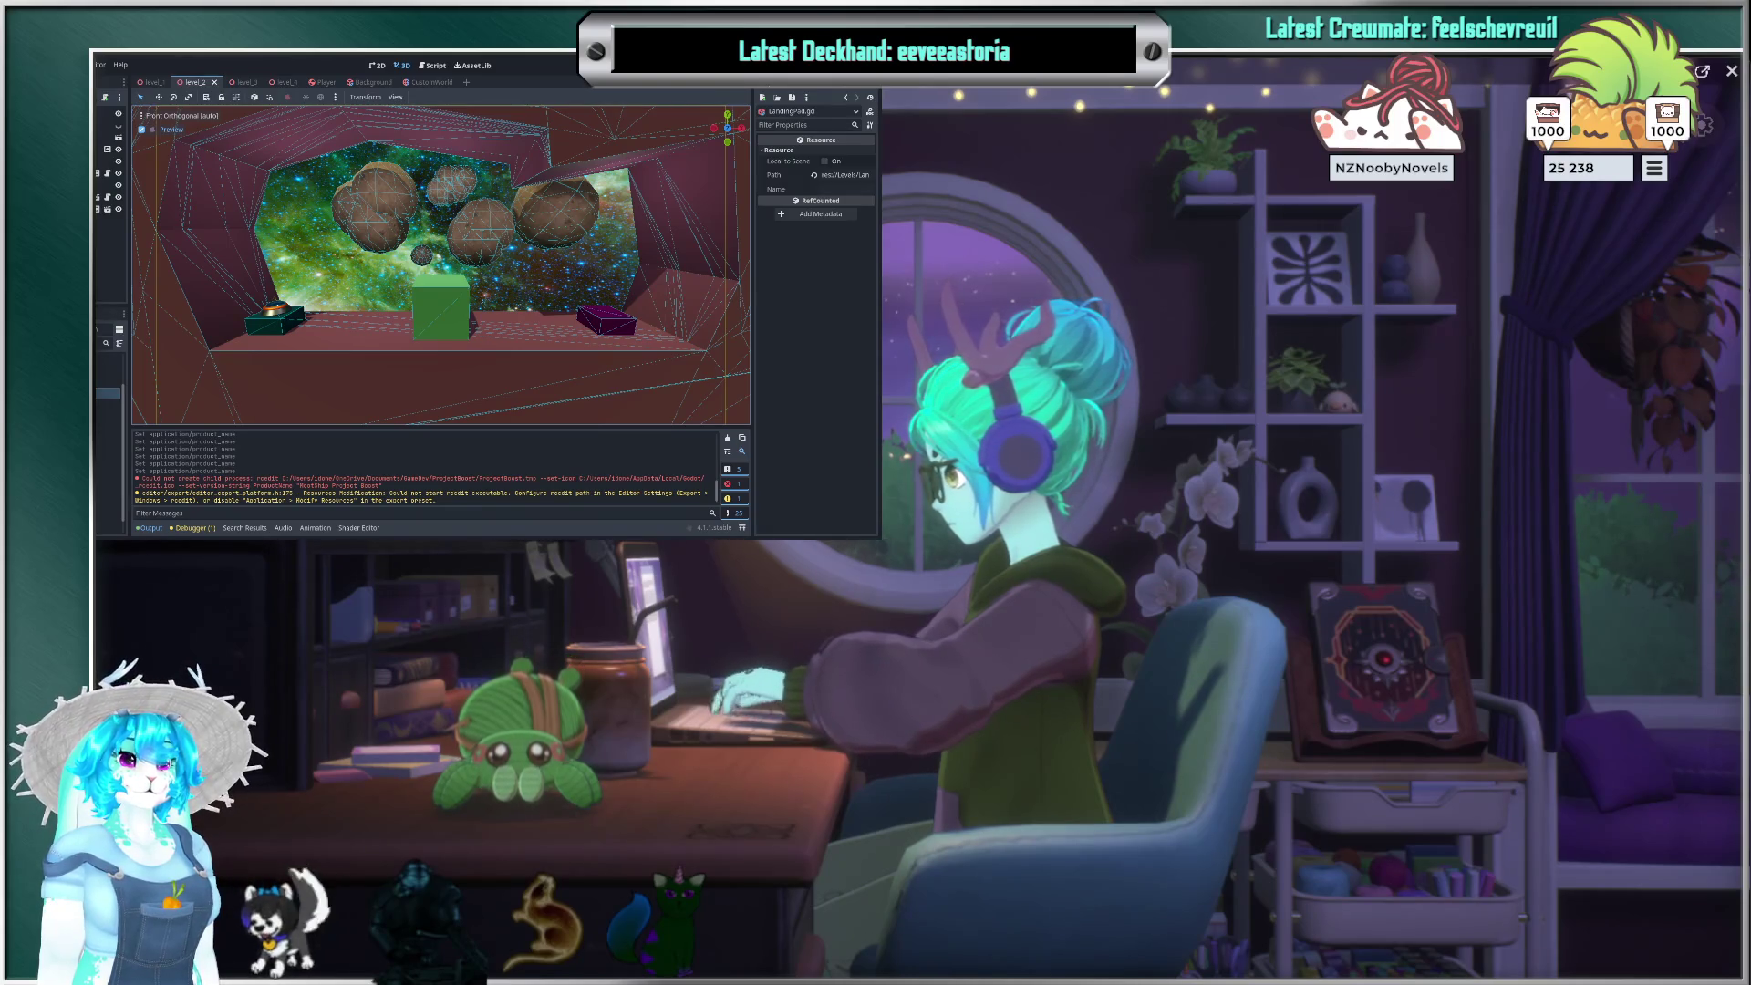
Step: Select another file in the FileSystem dock
{"action": "left_click", "coordinate": [107, 357]}
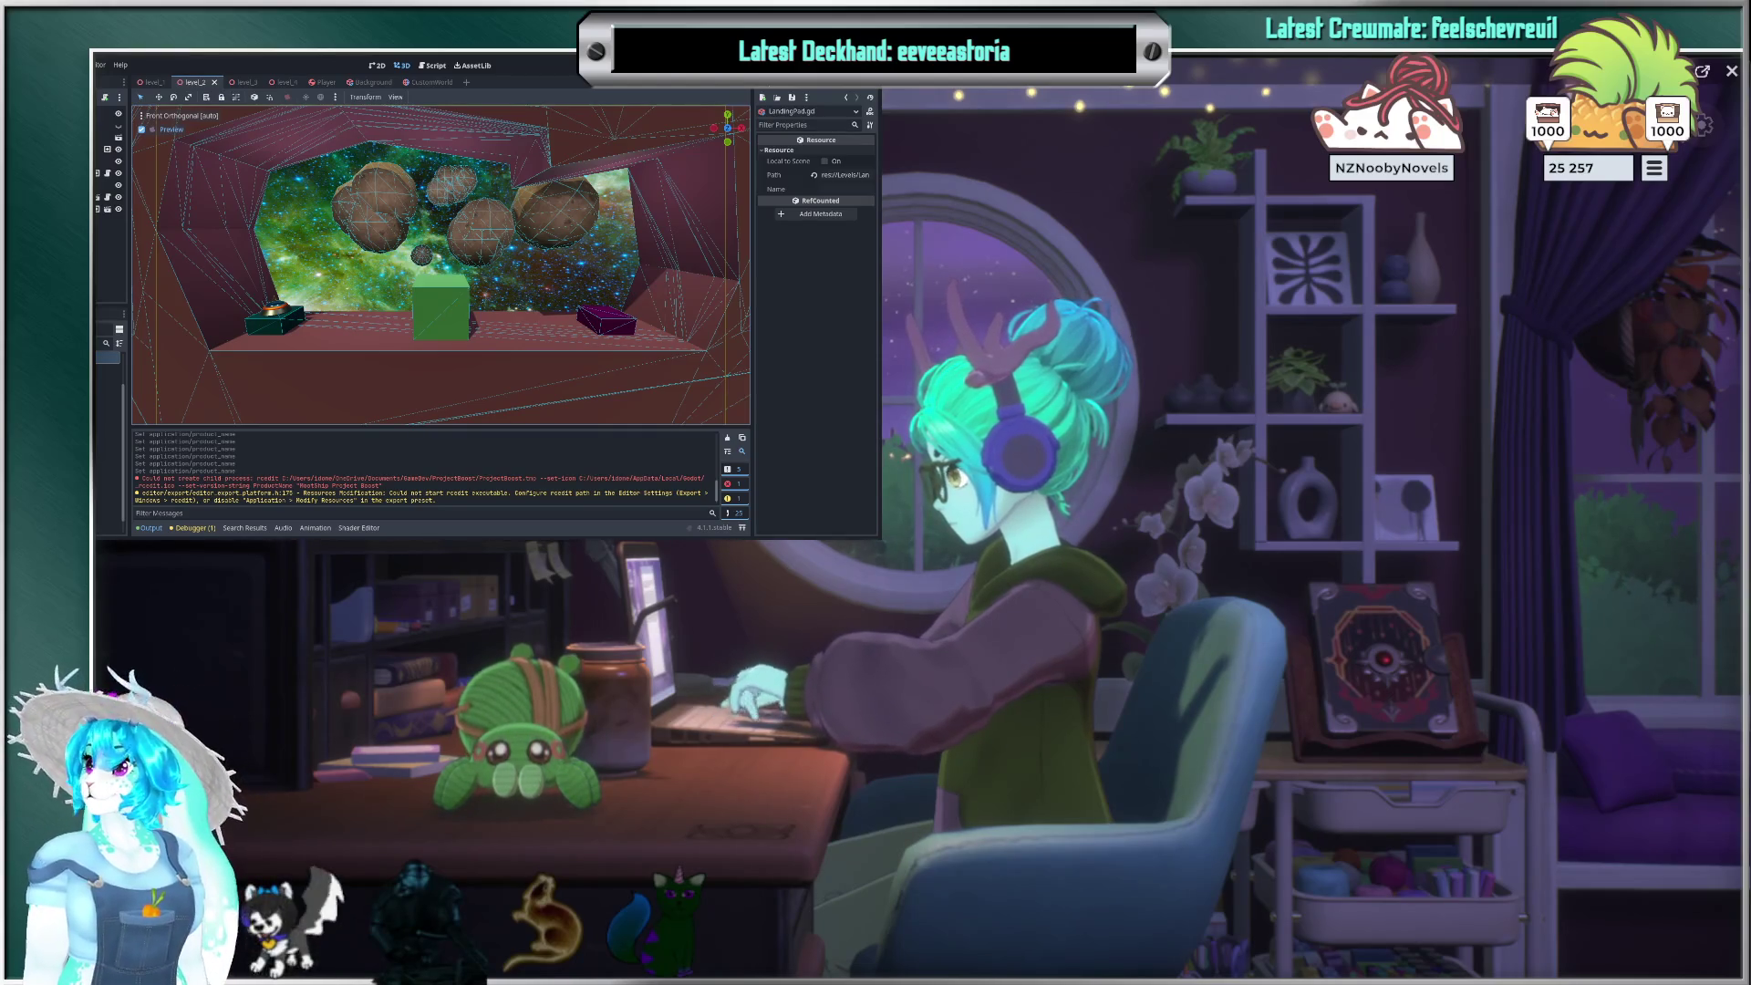
{"action": "key", "text": "ctrl+F3"}
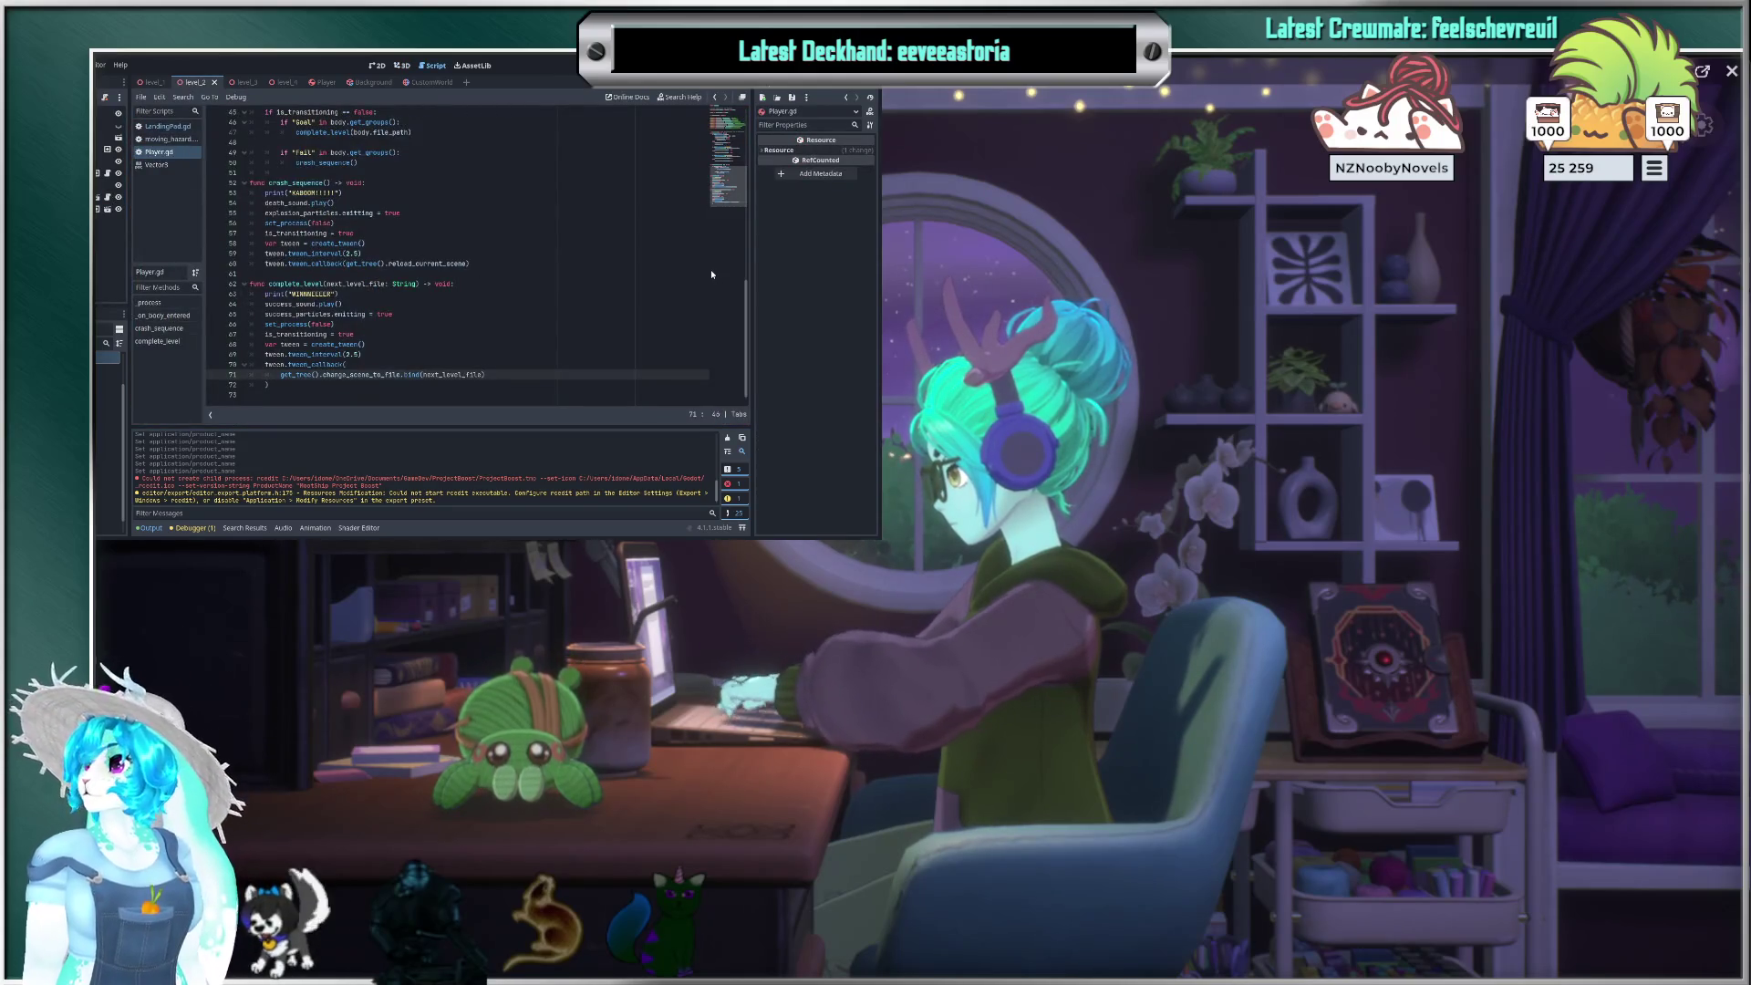
Step: Open a blank line in Player.gd's _process right after the rotate_right block
{"action": "scroll", "coordinate": [550, 229], "scroll_direction": "up", "scroll_amount": 2}
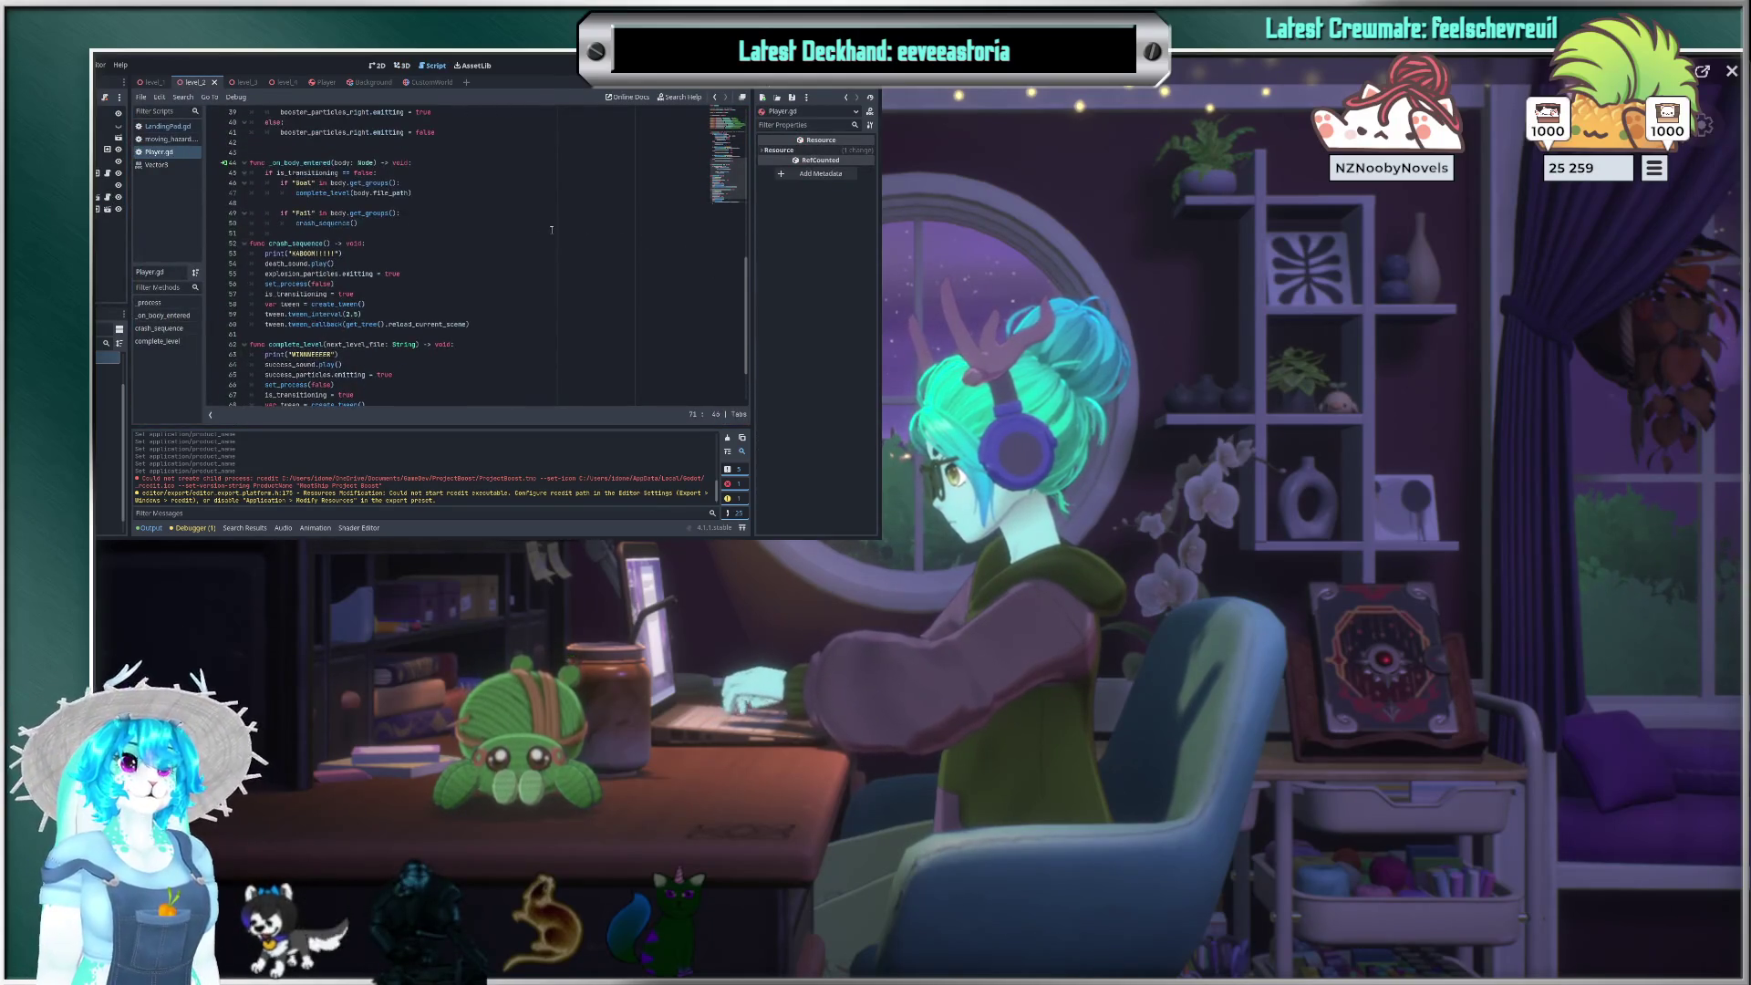
{"action": "scroll", "coordinate": [448, 212], "scroll_direction": "up", "scroll_amount": 4}
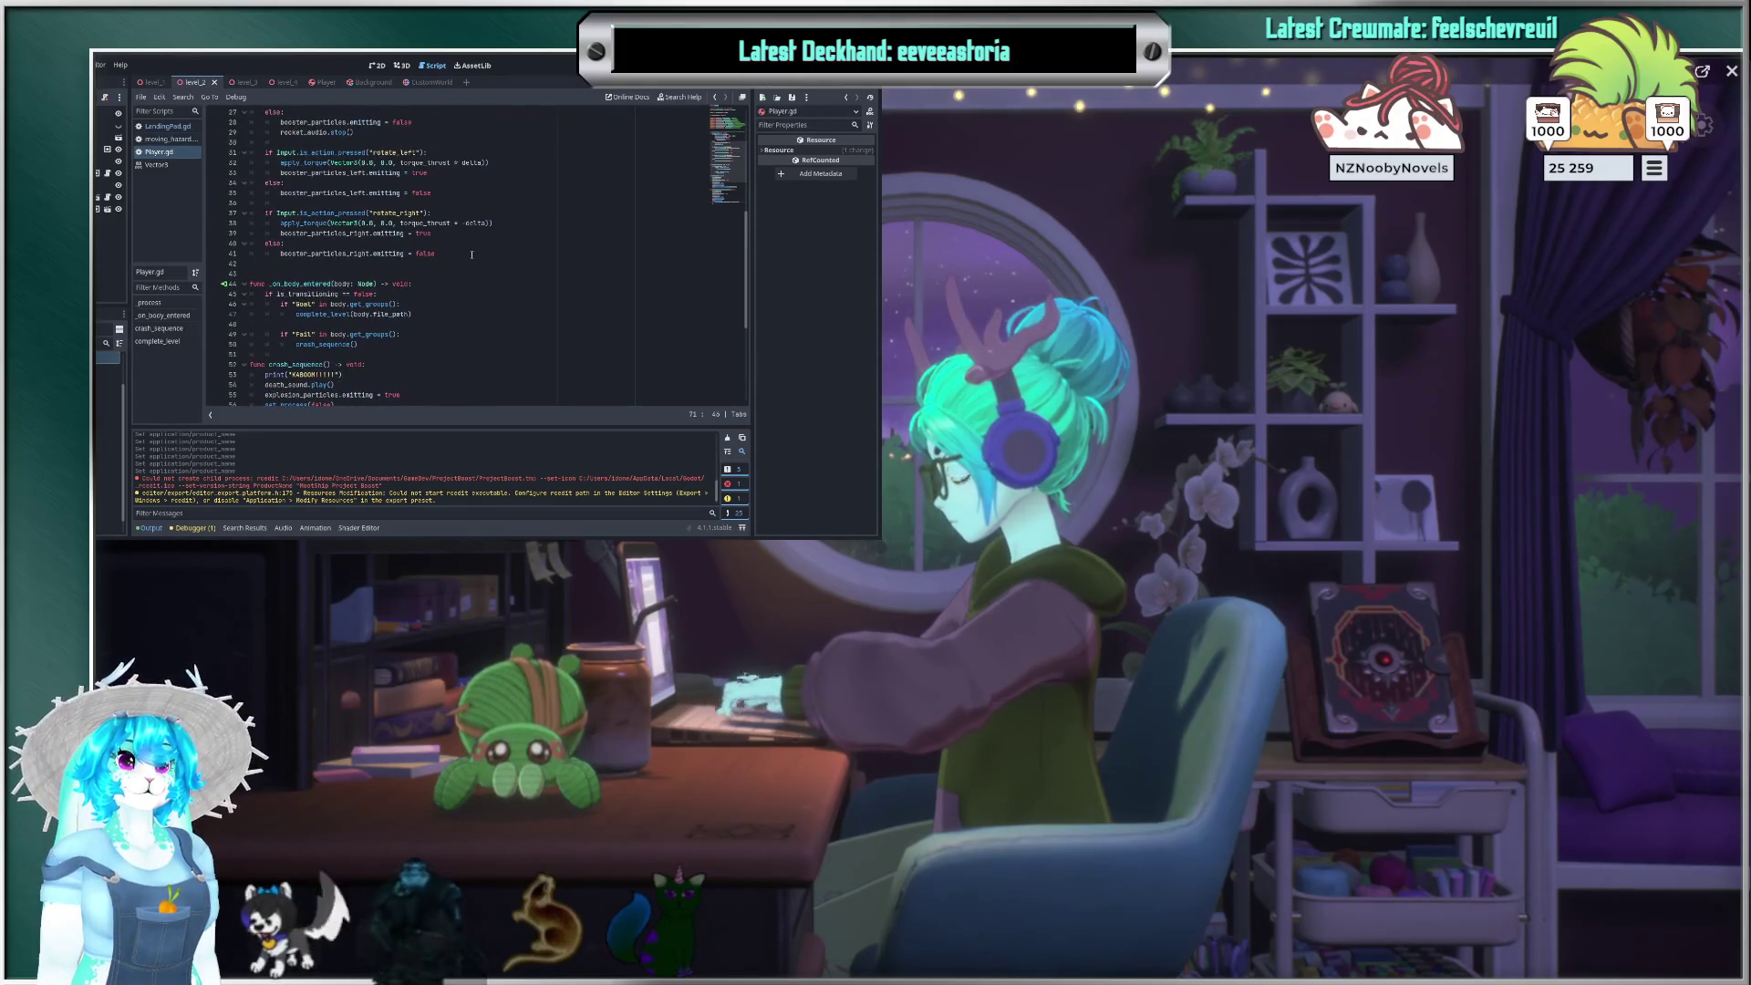
{"action": "scroll", "coordinate": [471, 255], "scroll_direction": "up", "scroll_amount": 2}
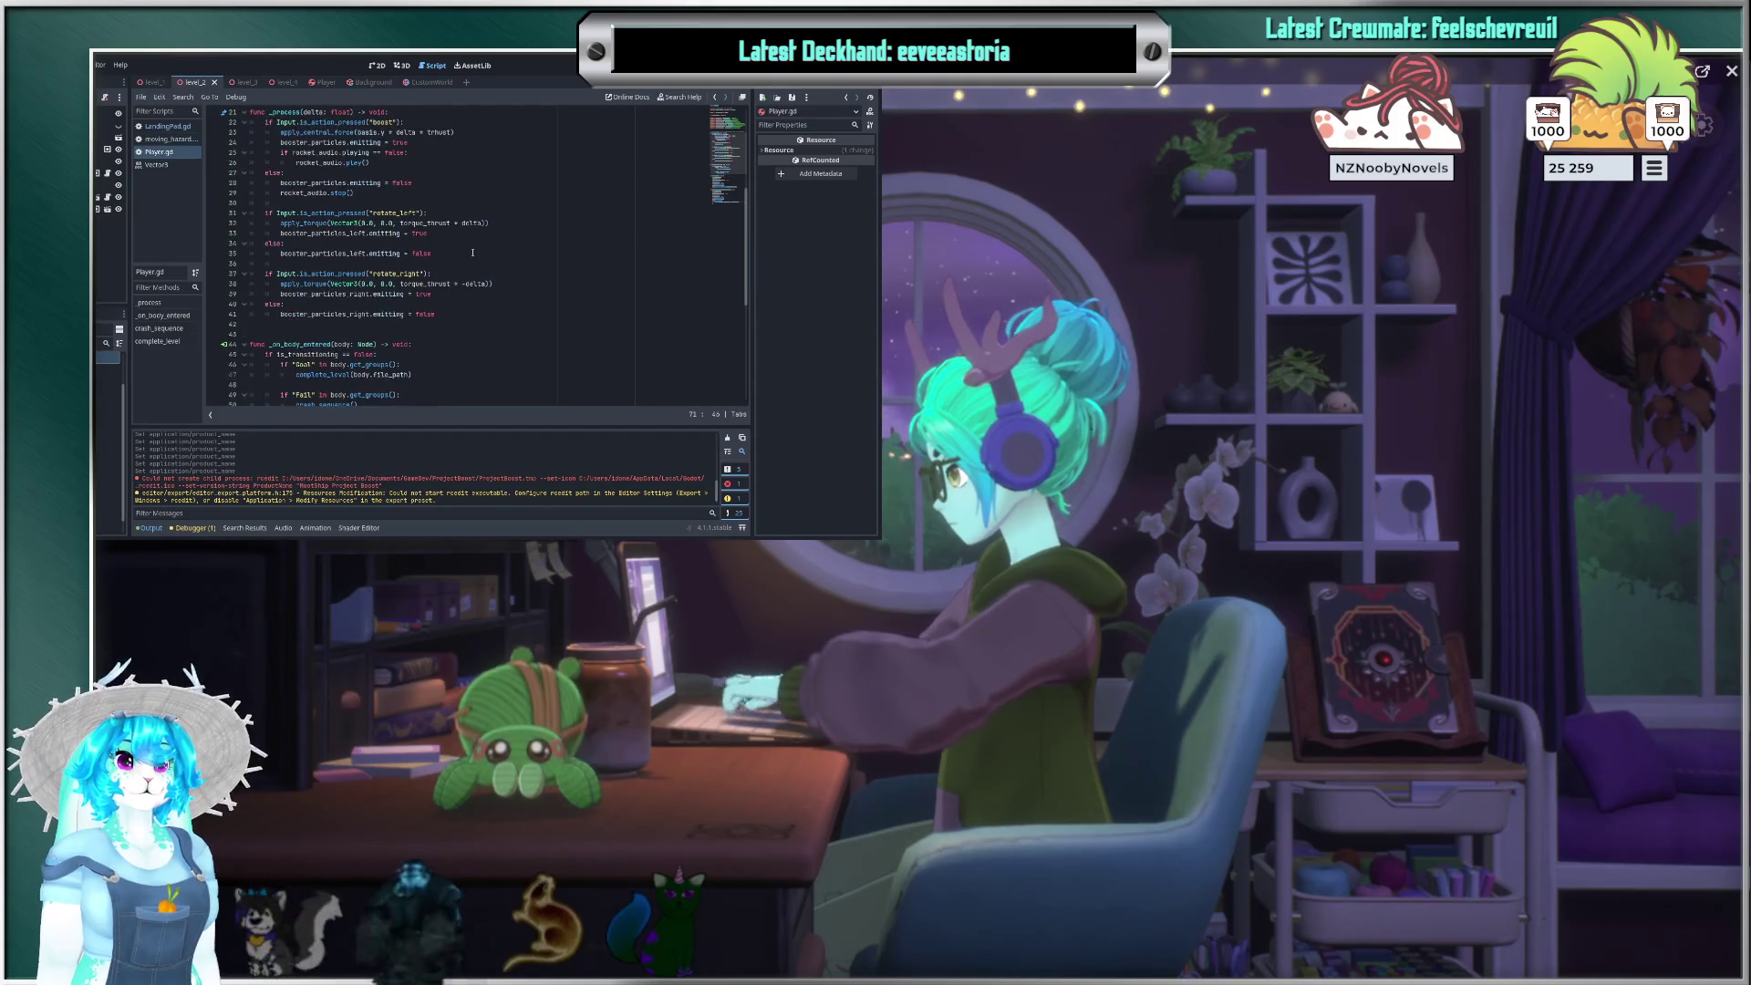
{"action": "scroll", "coordinate": [473, 246], "scroll_direction": "up", "scroll_amount": 1}
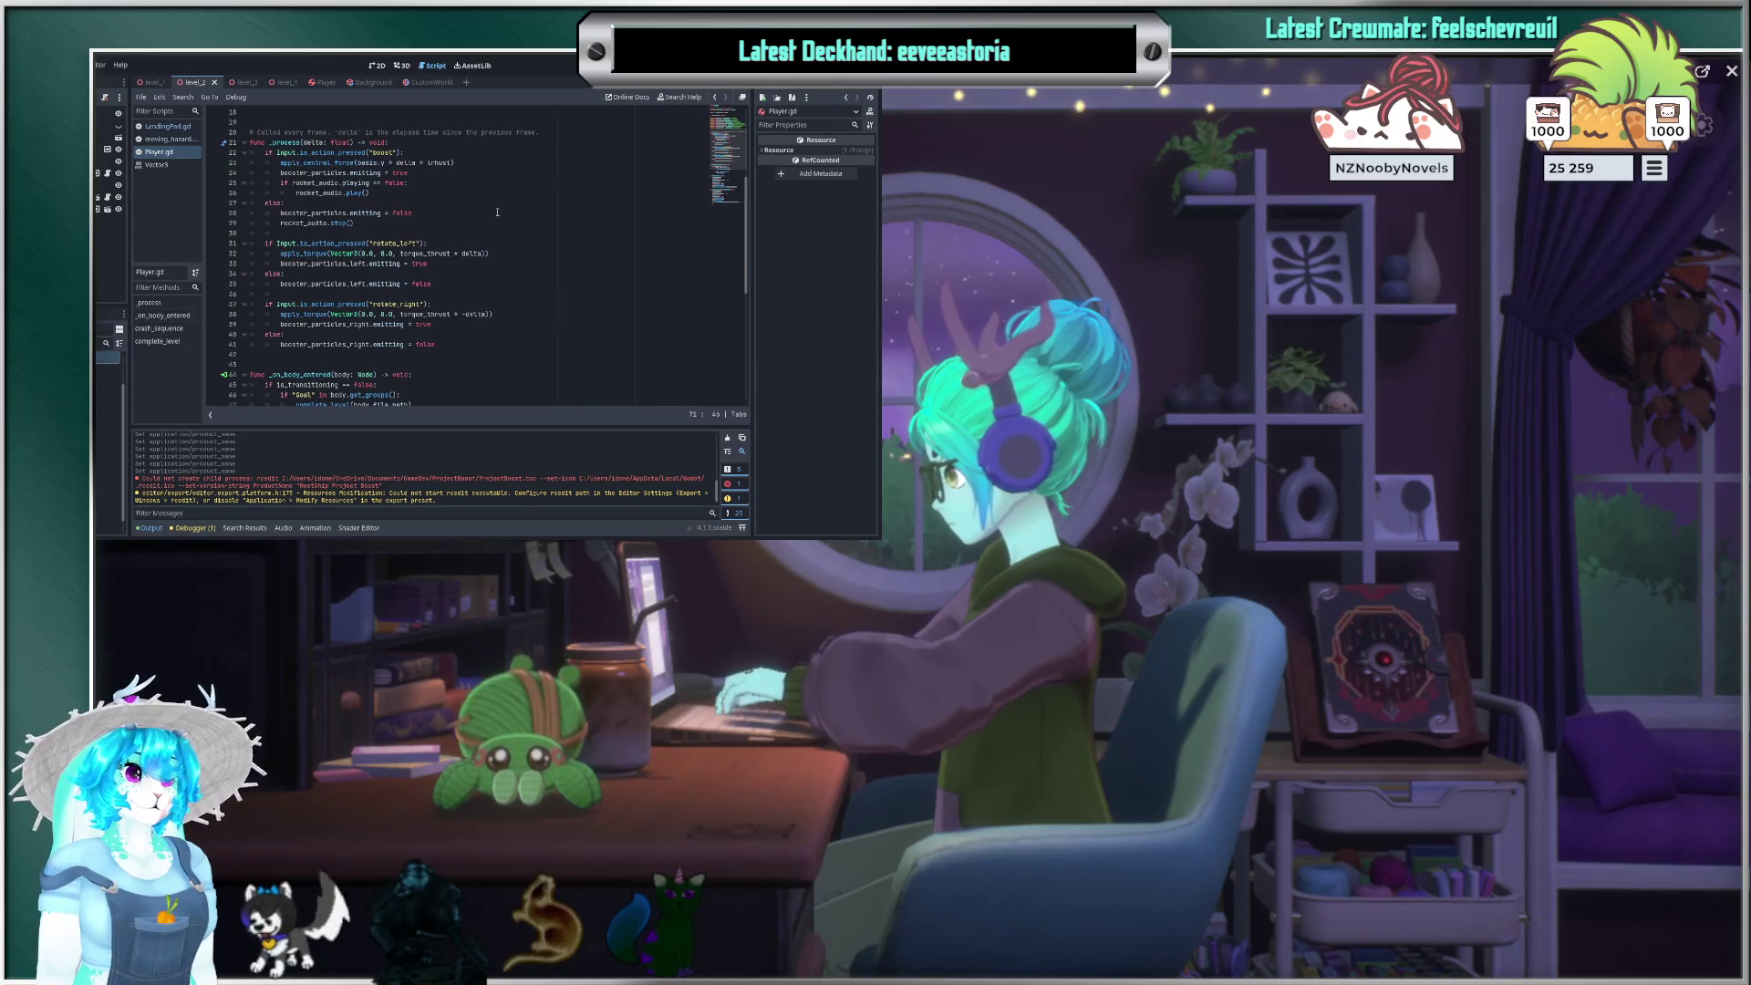
{"action": "scroll", "coordinate": [497, 212], "scroll_direction": "down", "scroll_amount": 1}
{"action": "scroll", "coordinate": [498, 214], "scroll_direction": "down", "scroll_amount": 1}
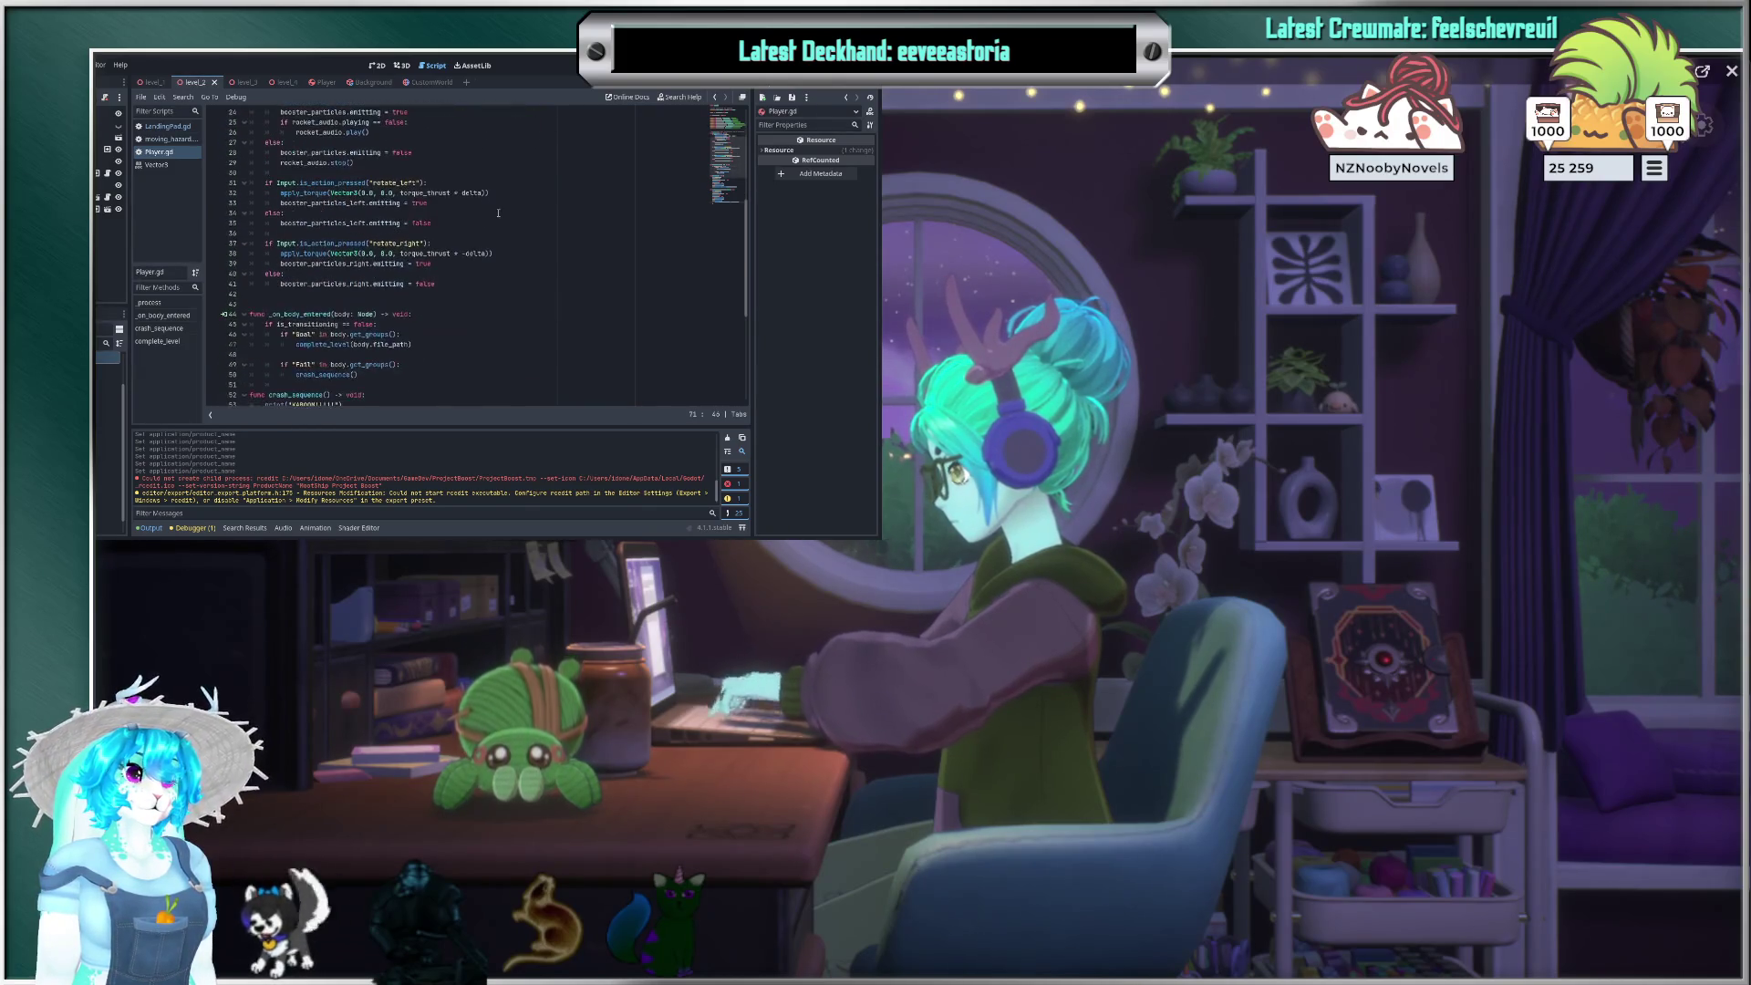
{"action": "left_click", "coordinate": [493, 282]}
{"action": "key", "text": "Return"}
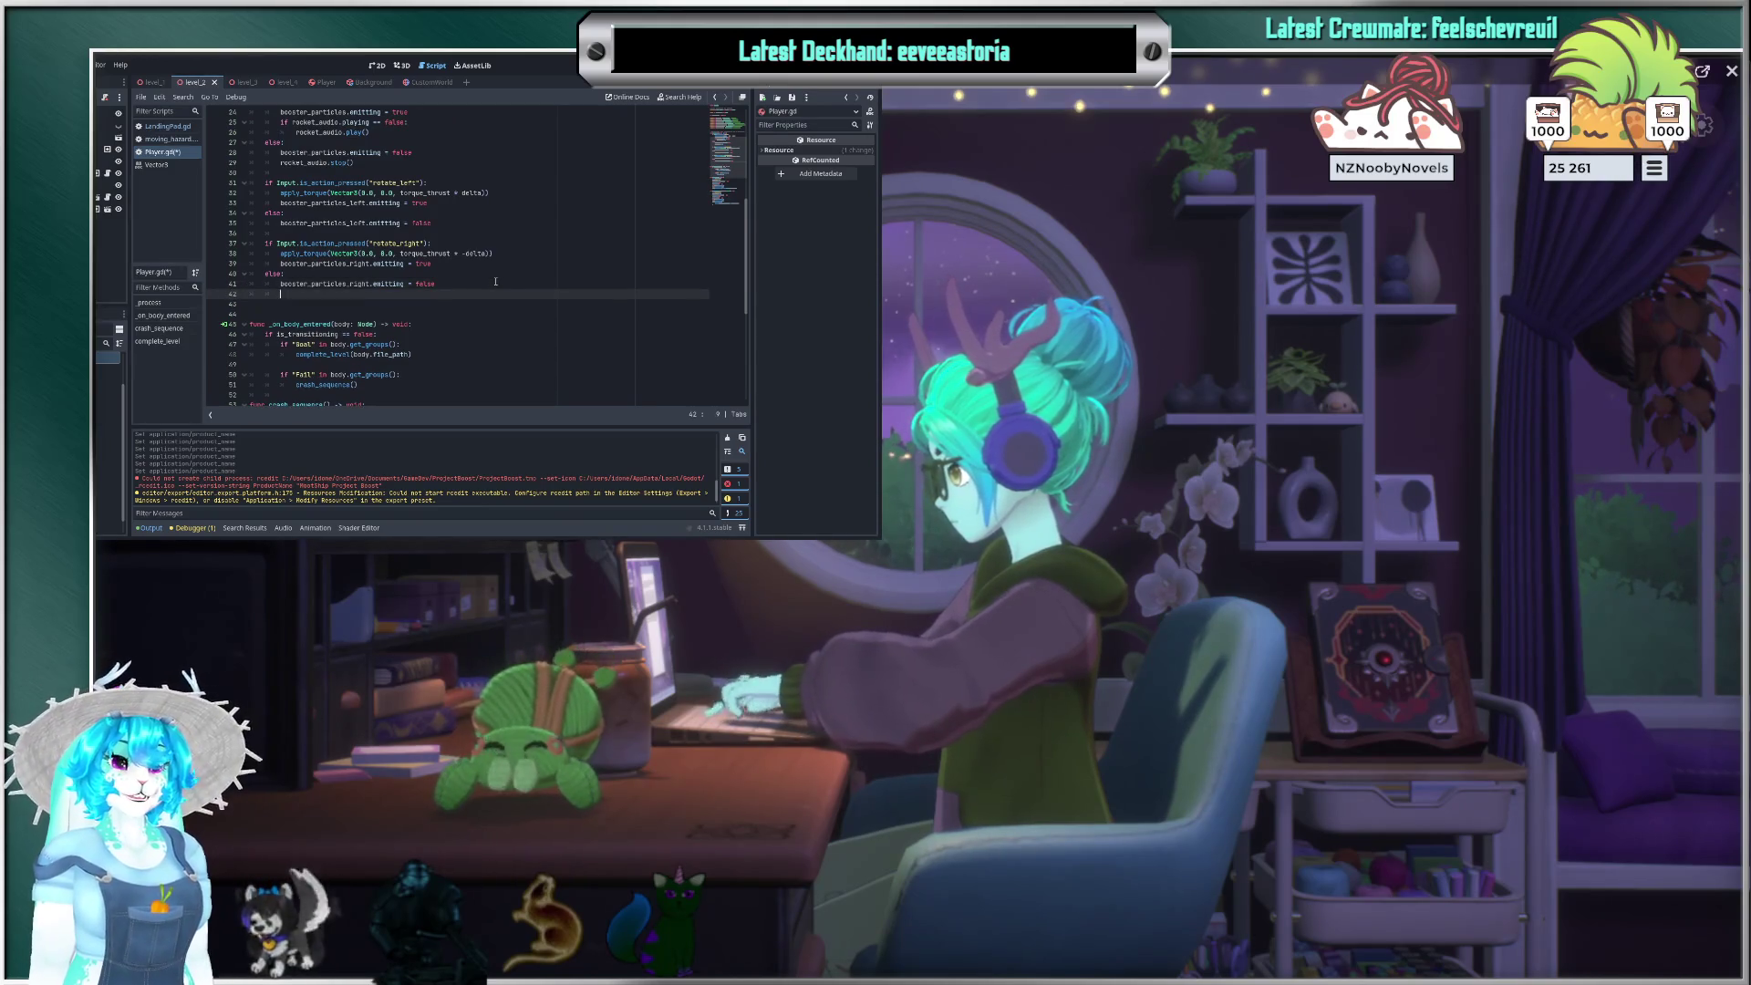
{"action": "key", "text": "Return"}
{"action": "key", "text": "BackSpace"}
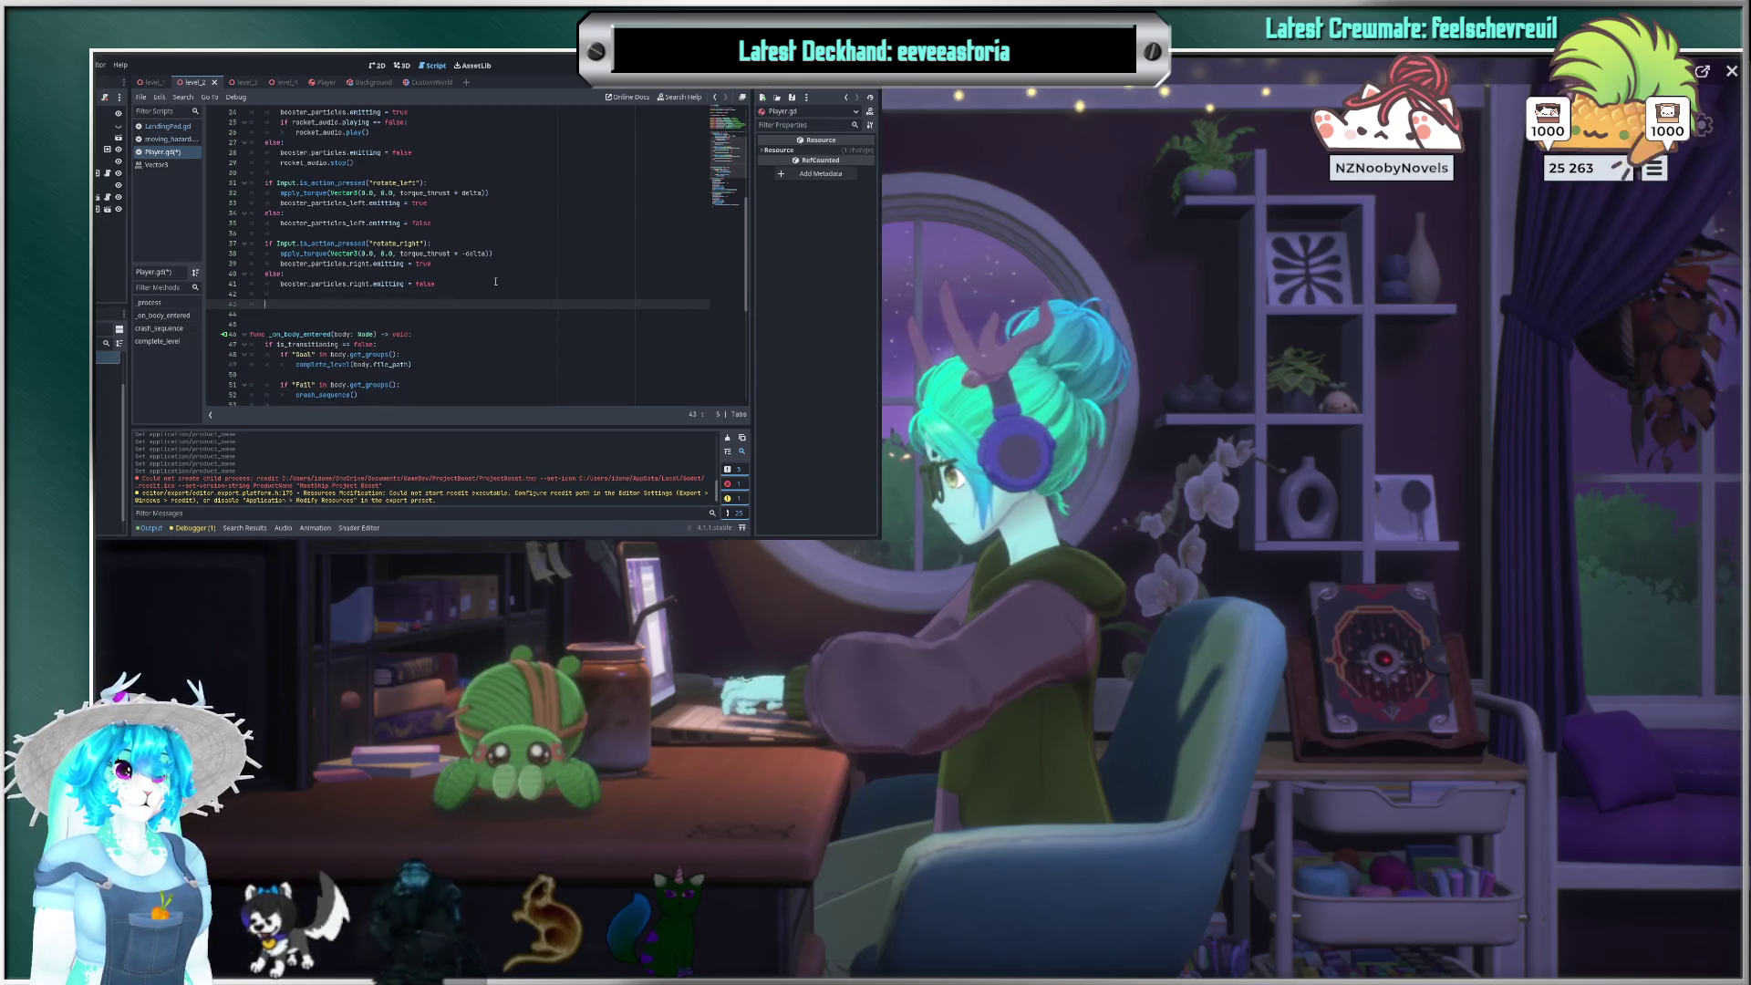
Step: Write if Input.is_action_pressed("ui_cancel") using autocomplete suggestions
{"action": "type", "text": "if in"}
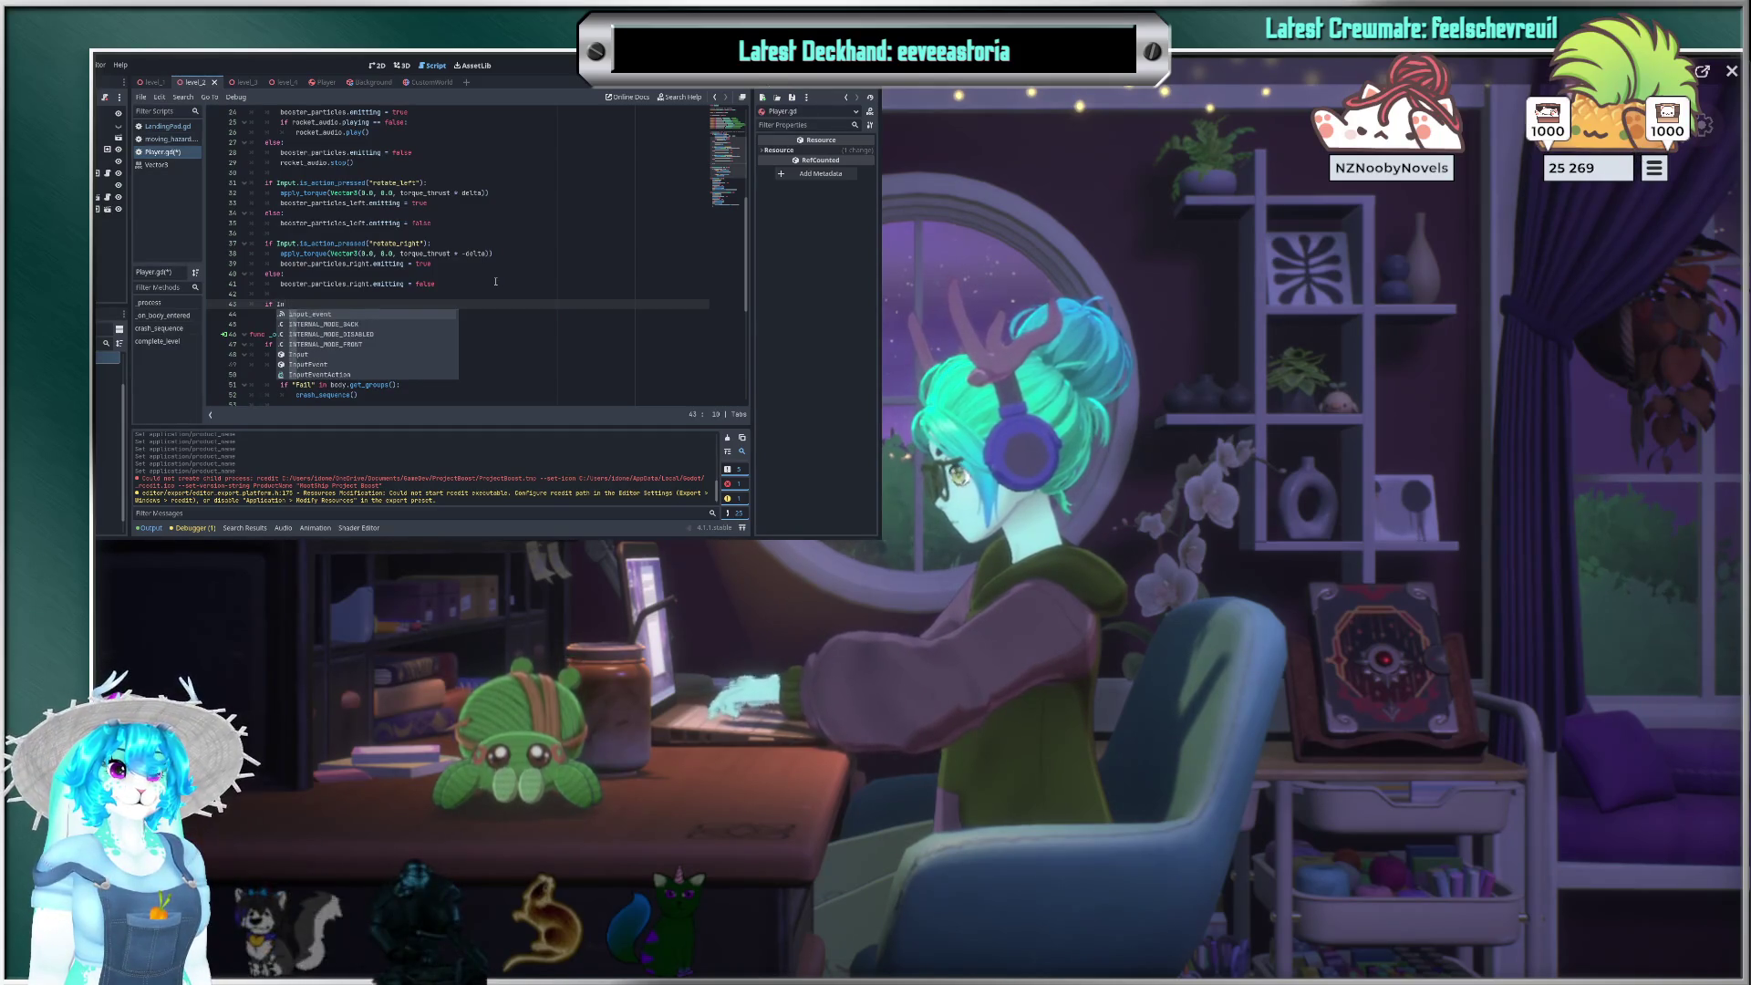
{"action": "type", "text": "put"}
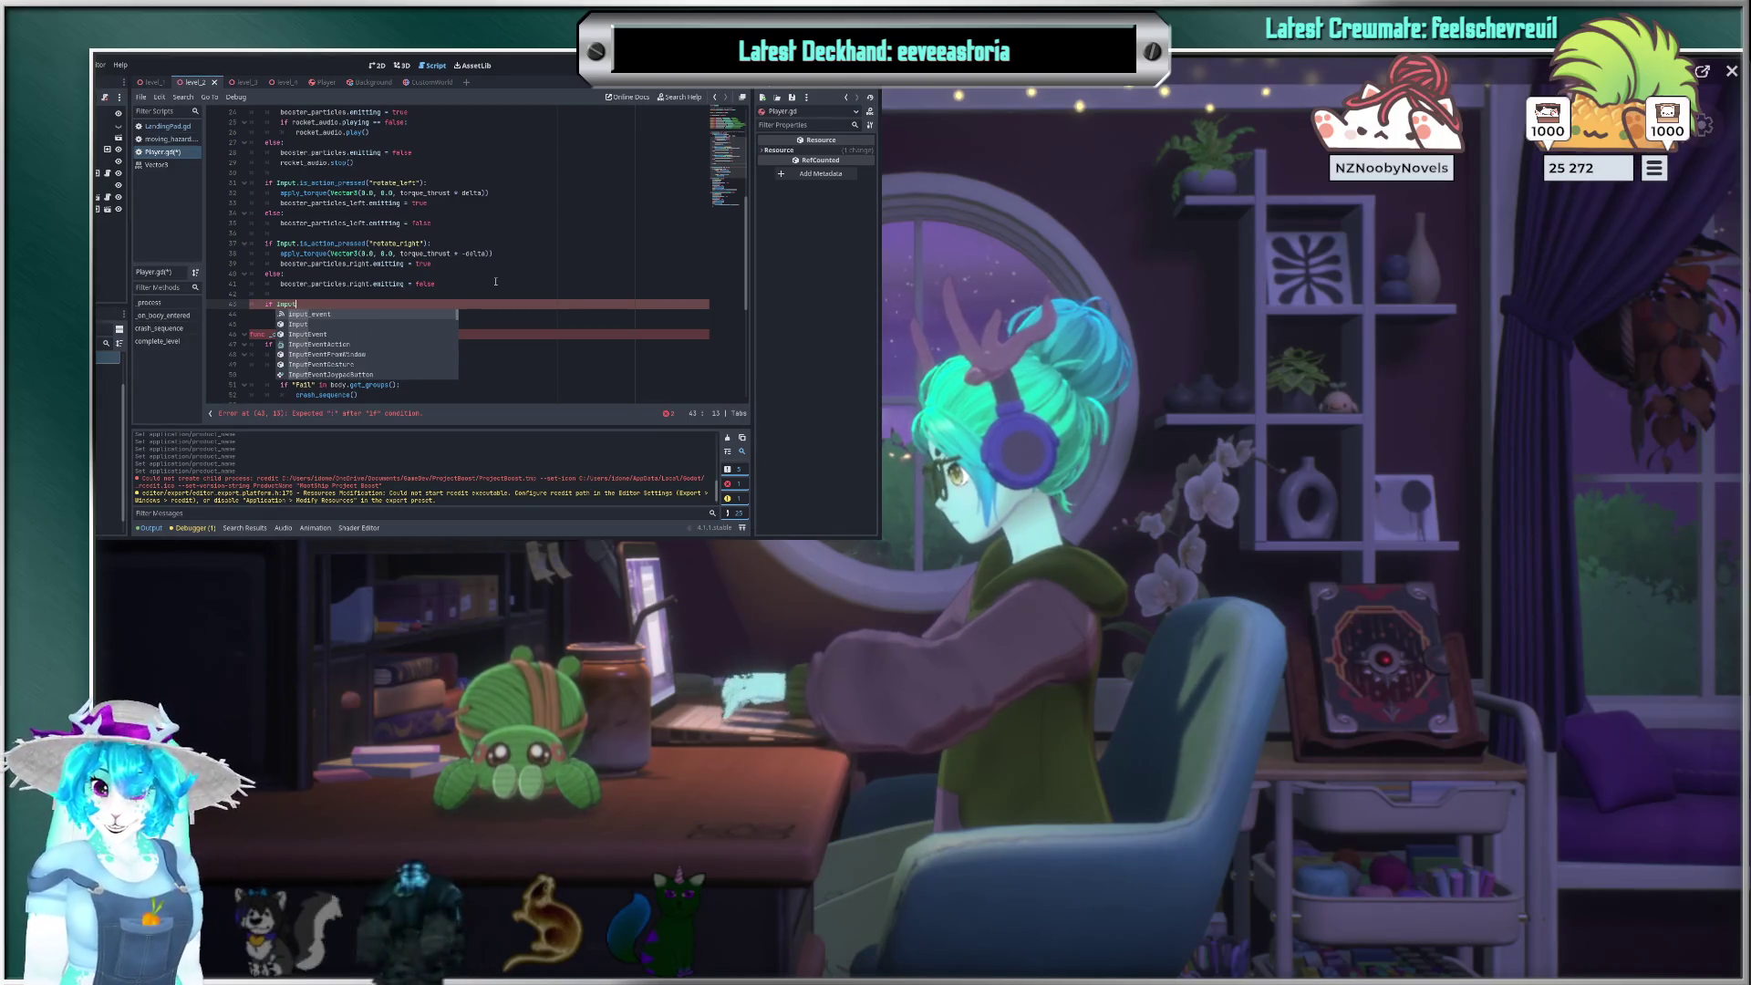
{"action": "key", "text": "Down"}
{"action": "key", "text": "Return"}
{"action": "type", "text": "."}
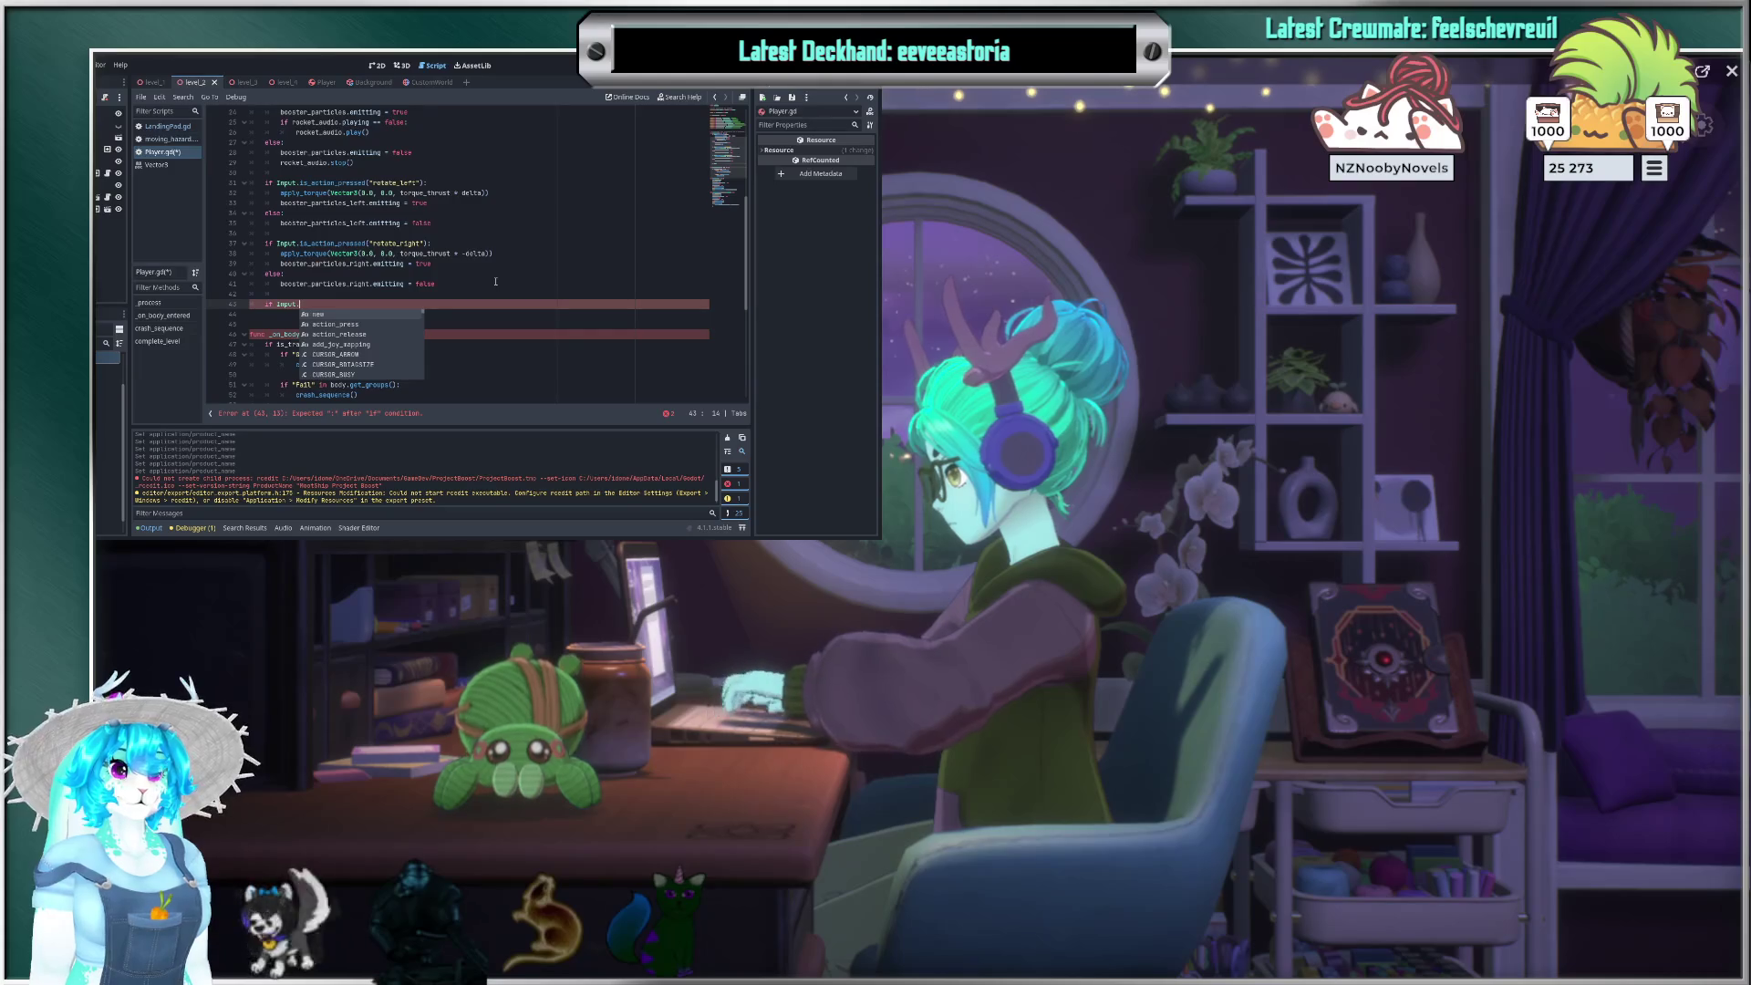
{"action": "type", "text": "is"}
{"action": "key", "text": "Down"}
{"action": "key", "text": "Down"}
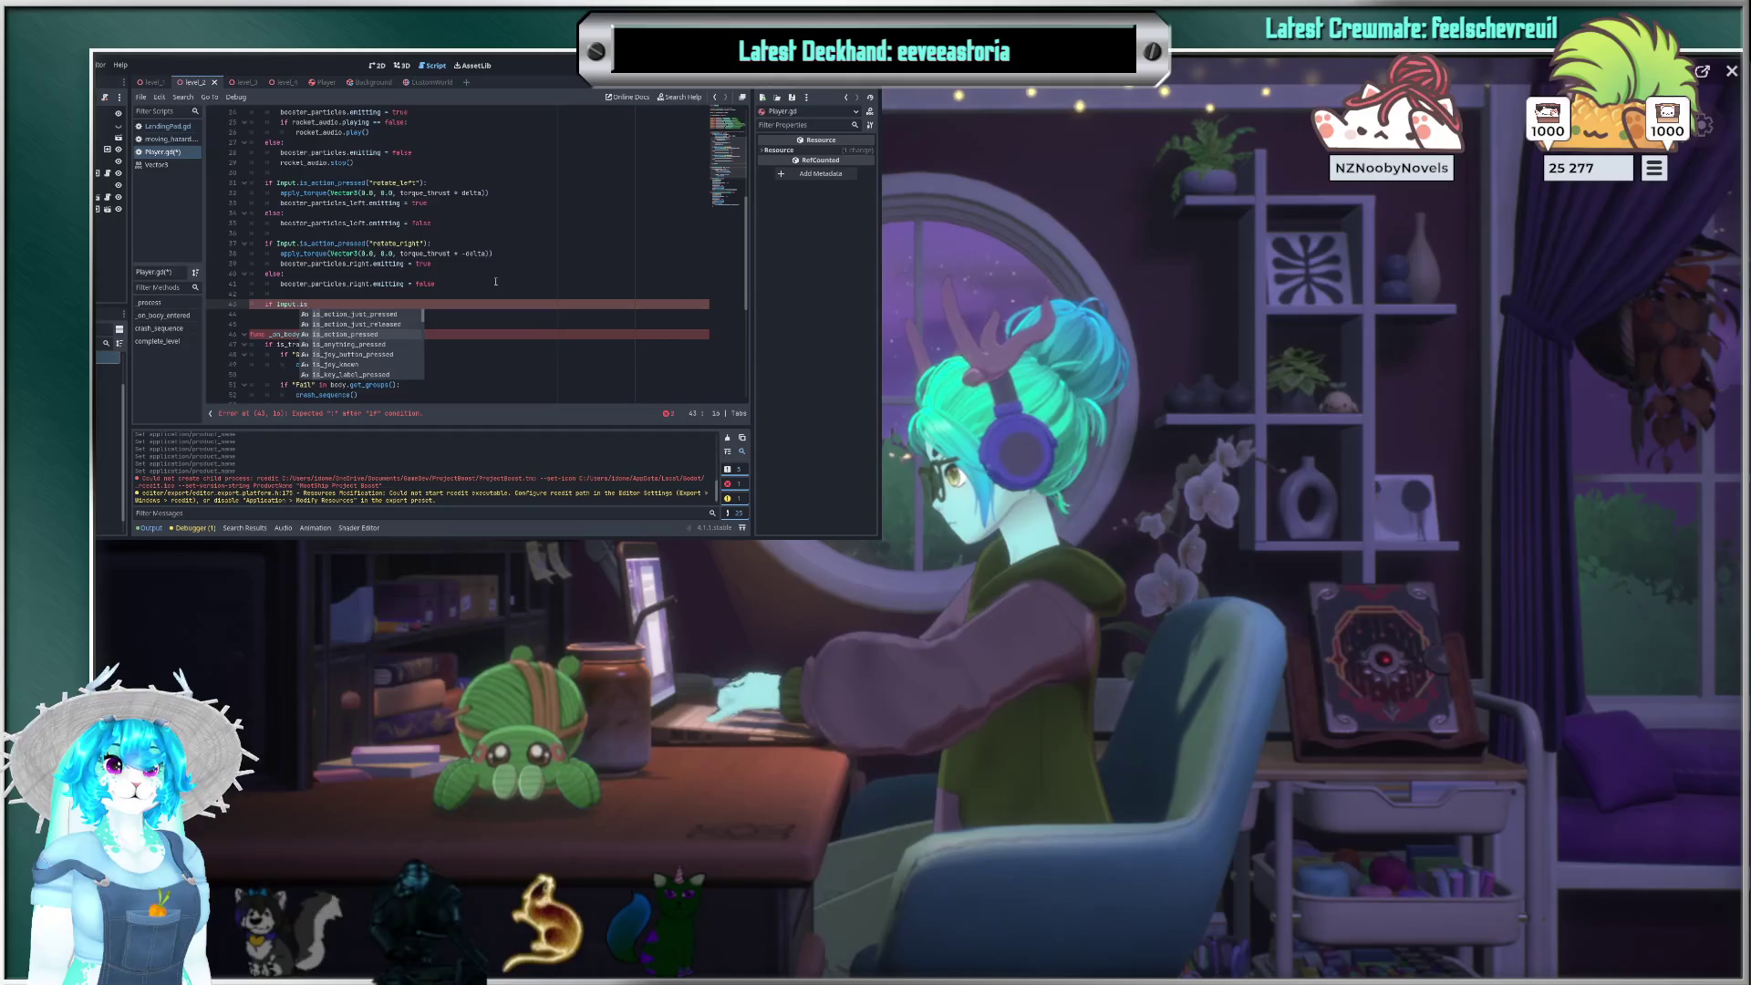
{"action": "key", "text": "Down"}
{"action": "key", "text": "Down"}
{"action": "key", "text": "Return"}
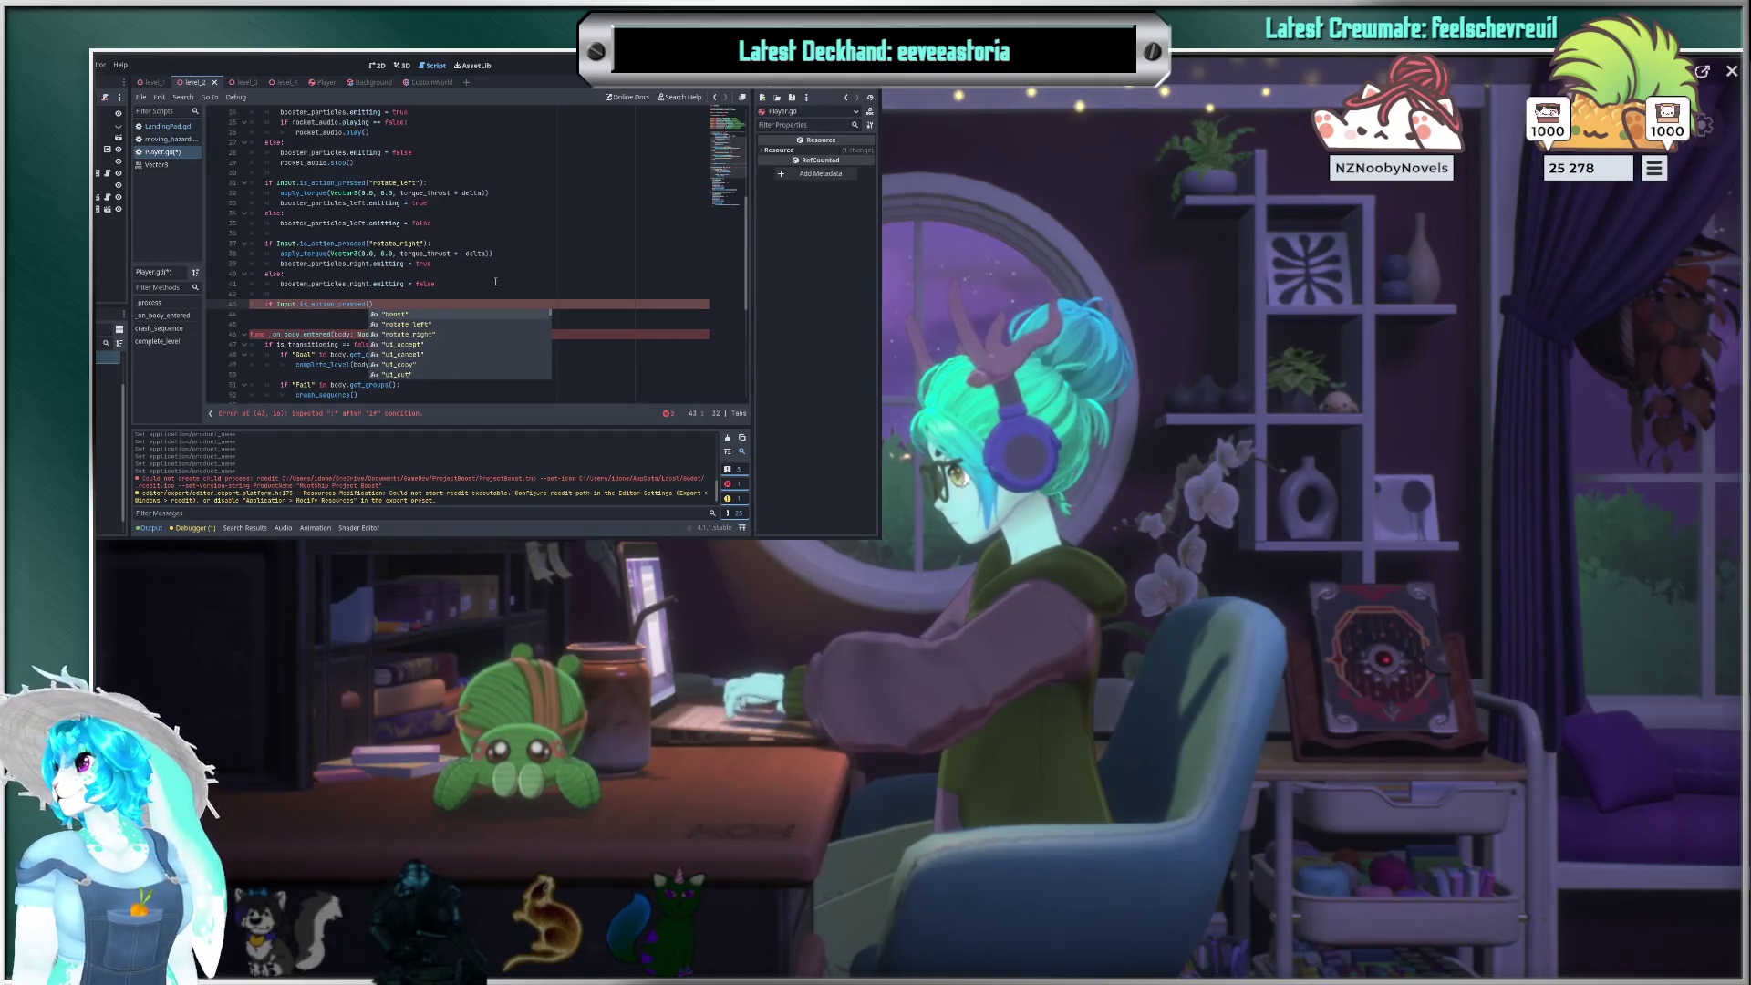
{"action": "type", "text": "\""}
{"action": "type", "text": "ui"}
{"action": "type", "text": "_c"}
{"action": "key", "text": "Return"}
{"action": "key", "text": "Right"}
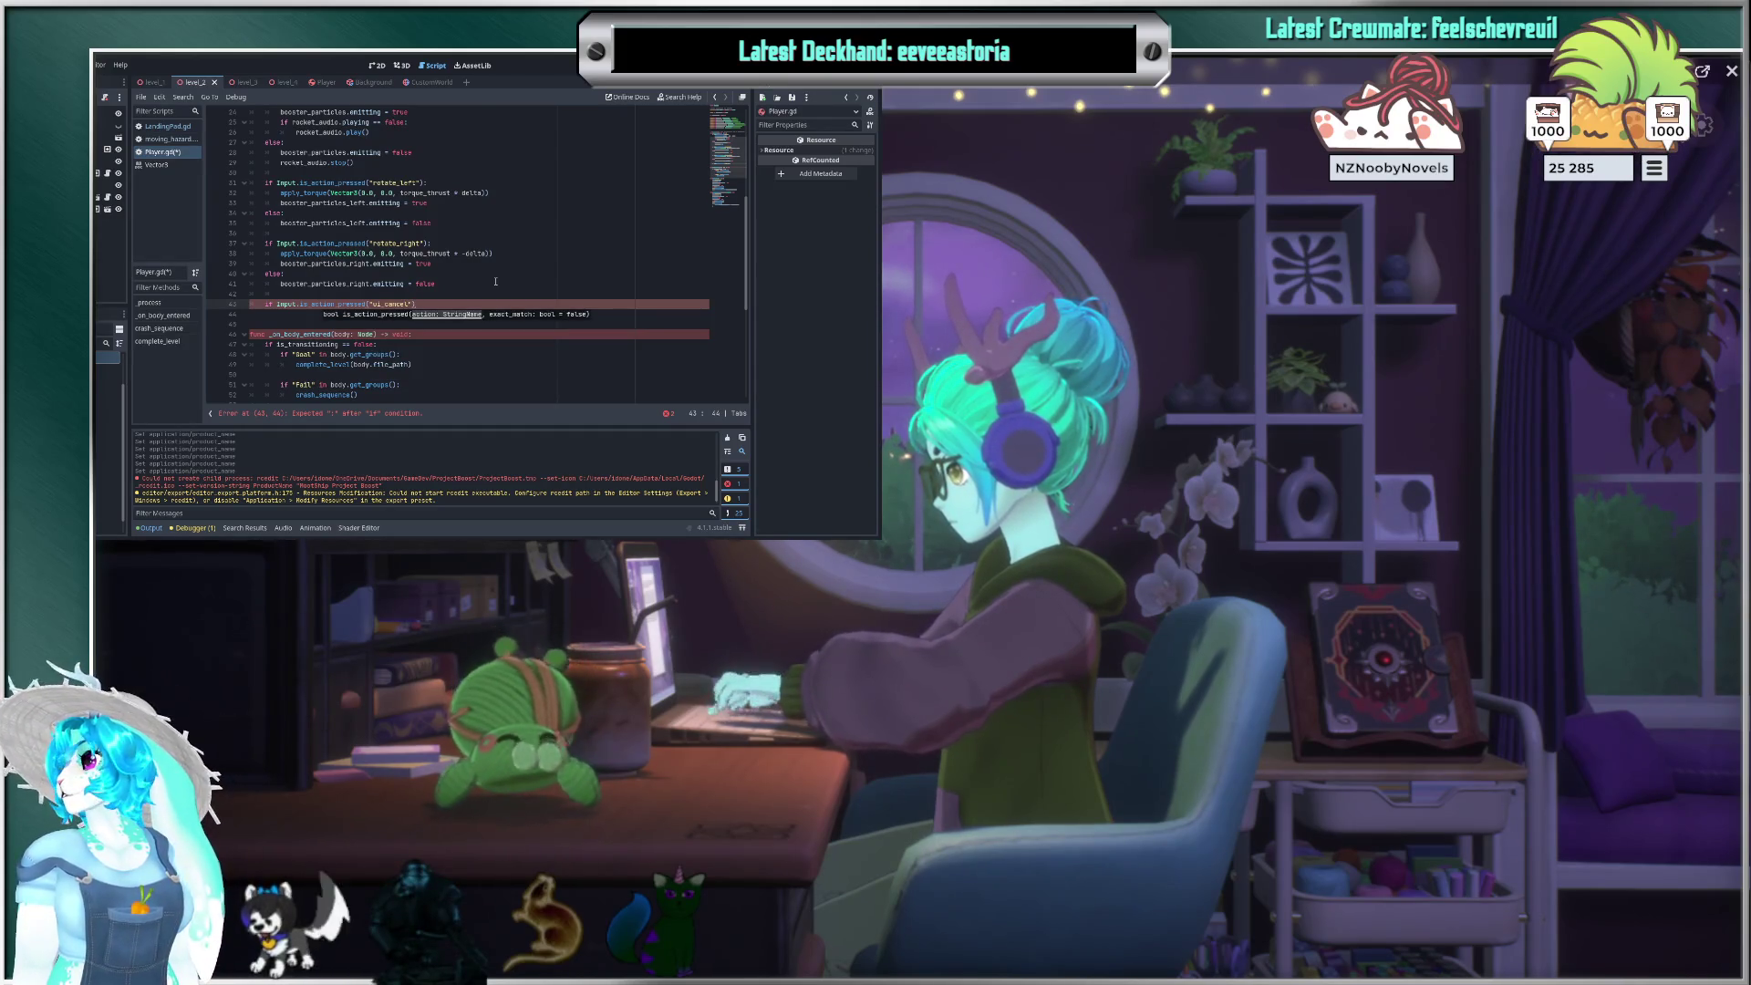
{"action": "key", "text": "Return"}
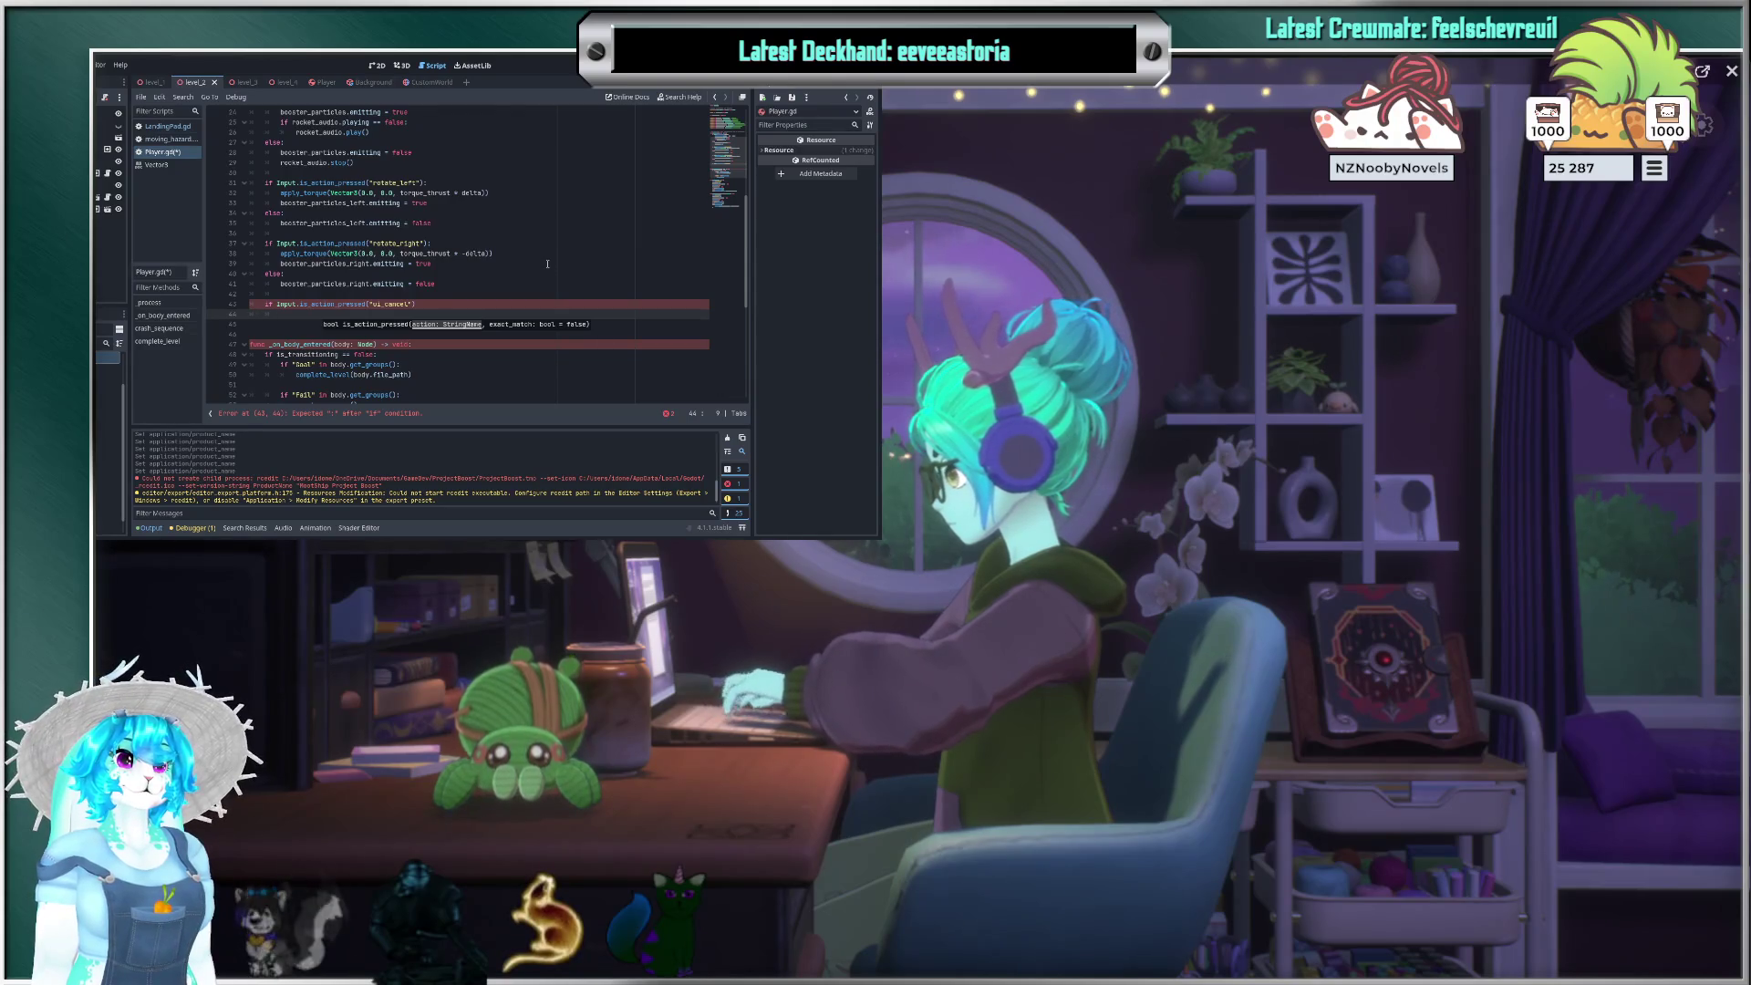
Step: Add an indented line beneath the if Input.is_action_pressed("ui_cancel"): condition
{"action": "scroll", "coordinate": [548, 264], "scroll_direction": "up", "scroll_amount": 2}
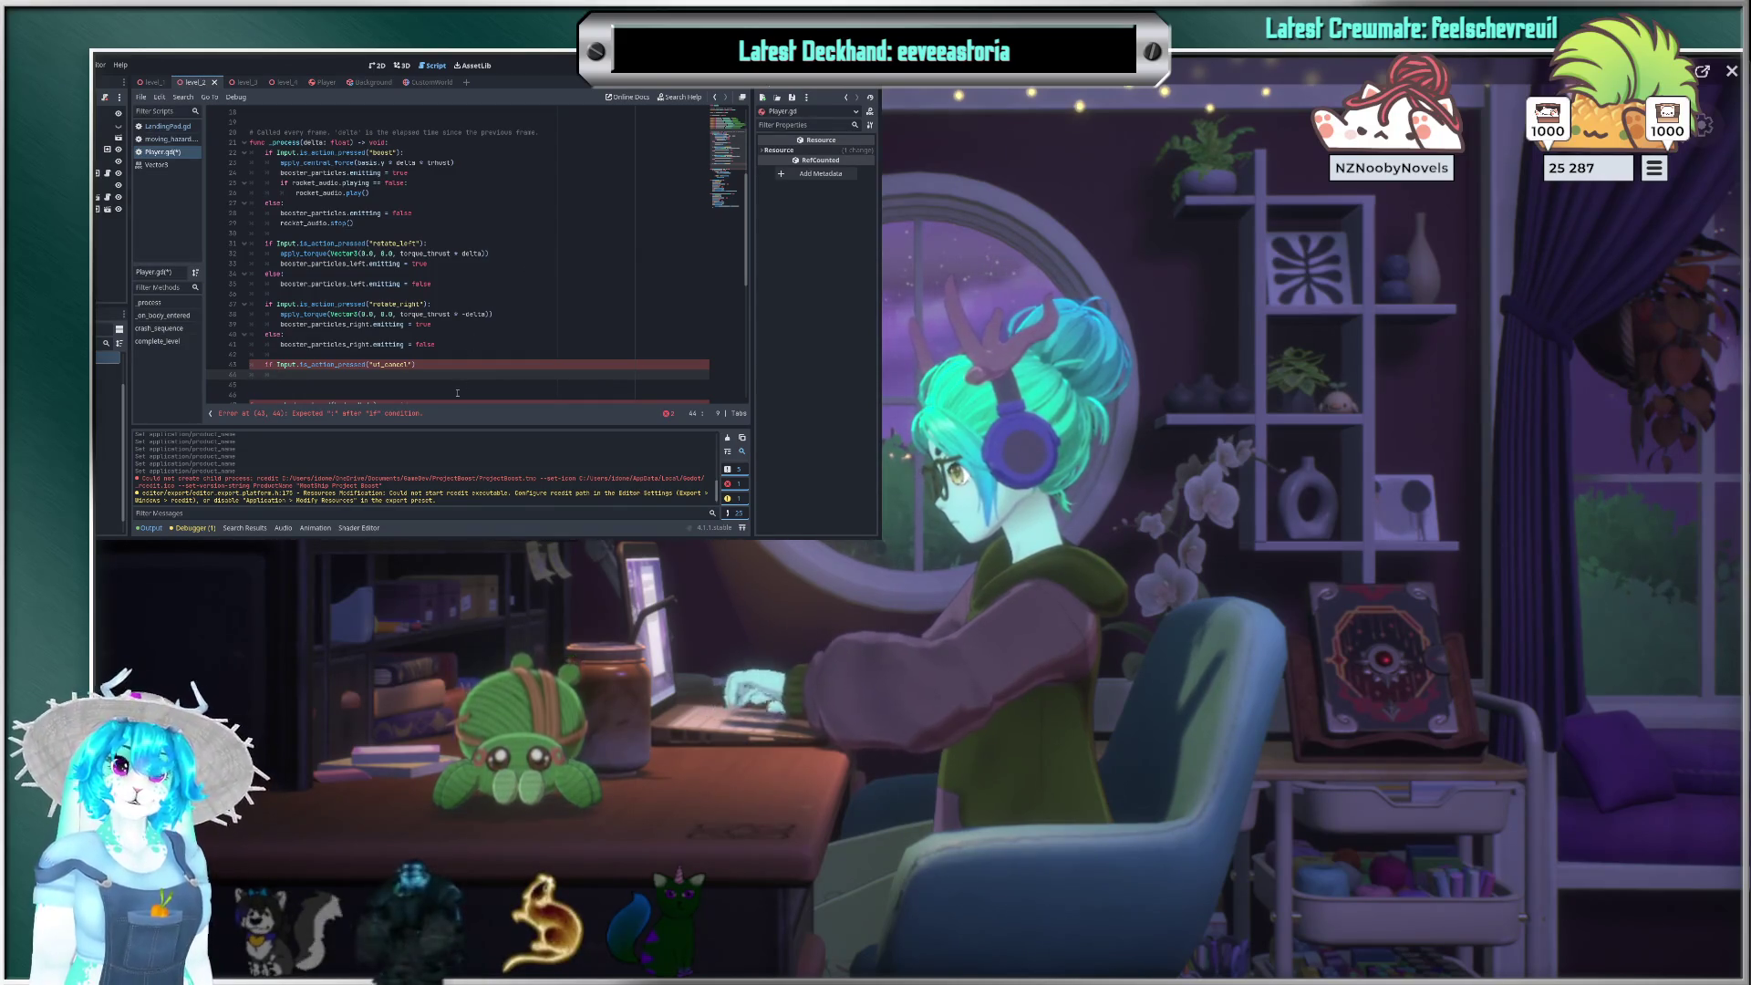
{"action": "left_click", "coordinate": [462, 362]}
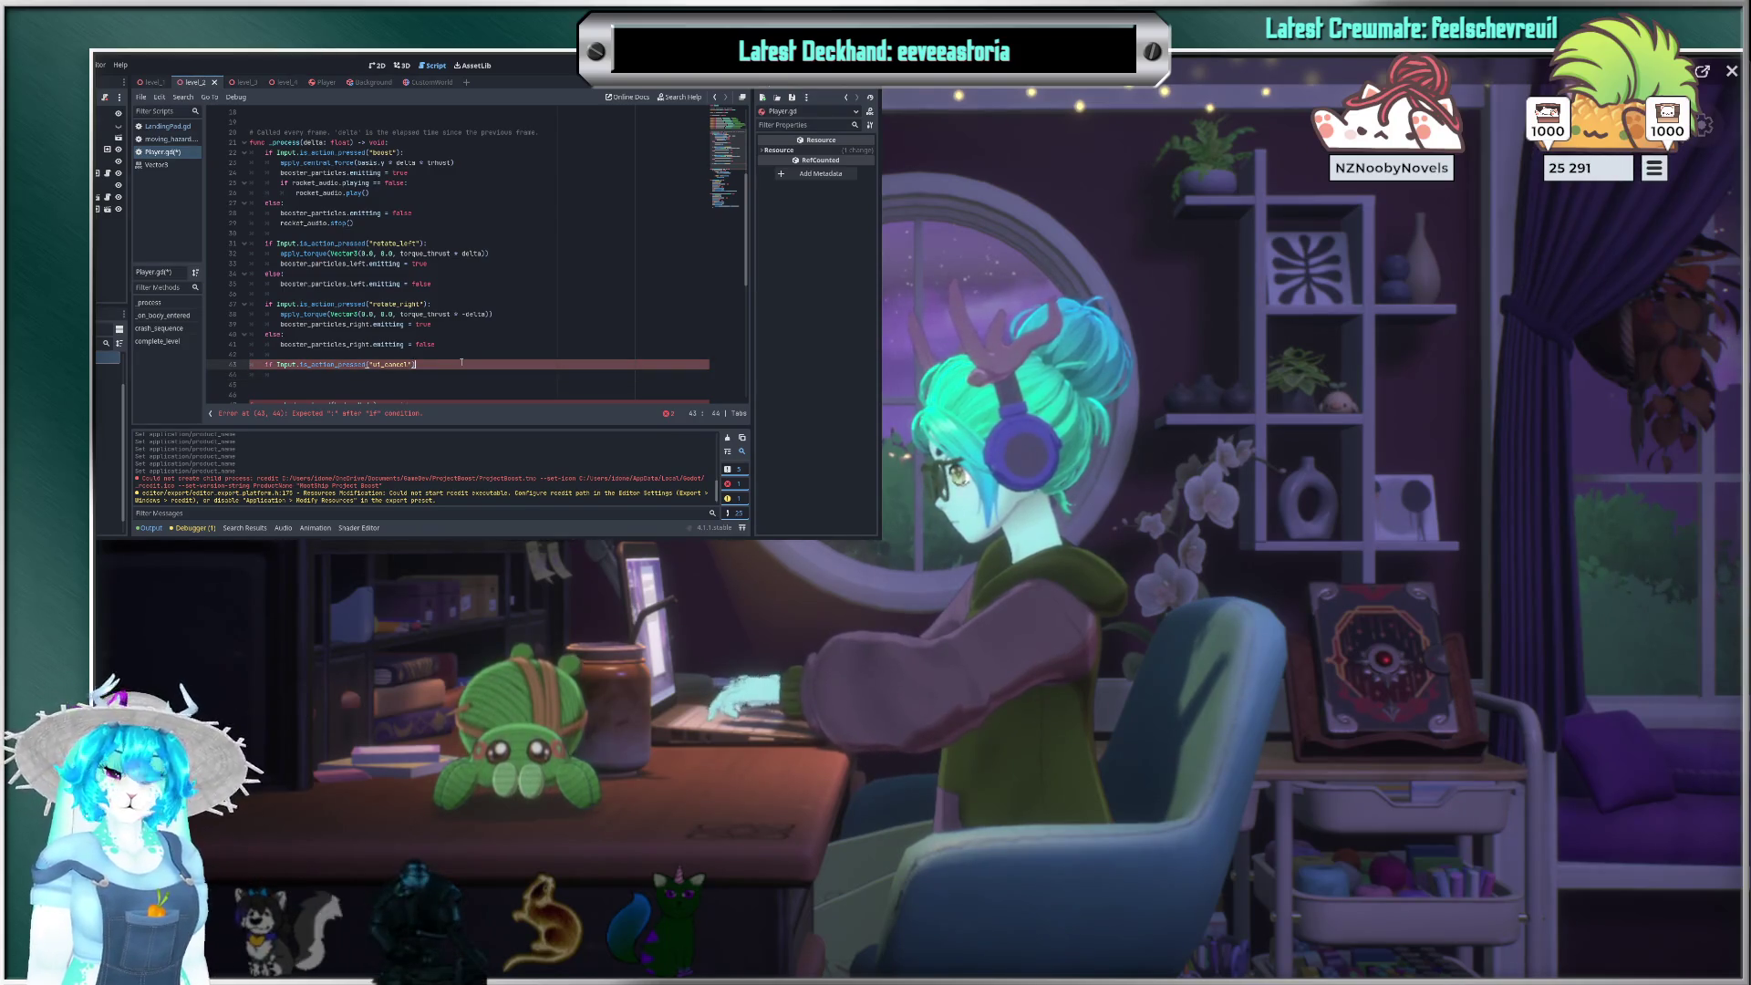
{"action": "type", "text": ":"}
{"action": "key", "text": "Return"}
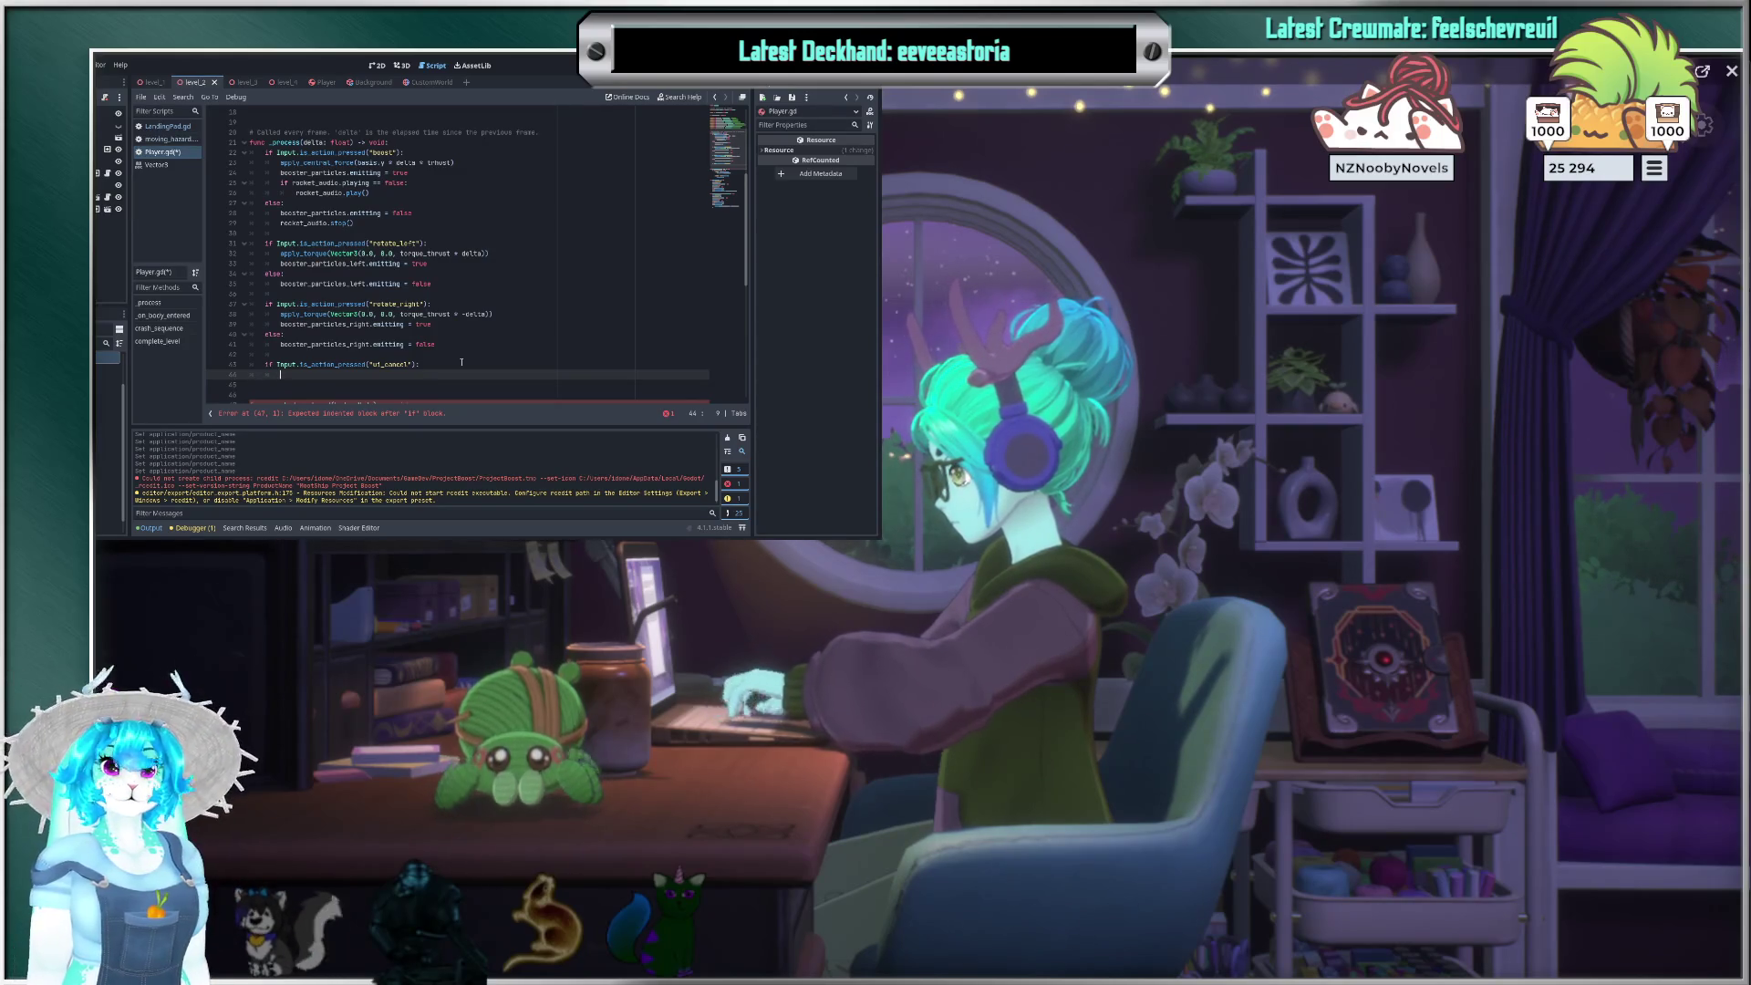
Step: Complete the ui_cancel branch in Player.gd with get_tree().quit() to clear the script error
{"action": "type", "text": "get"}
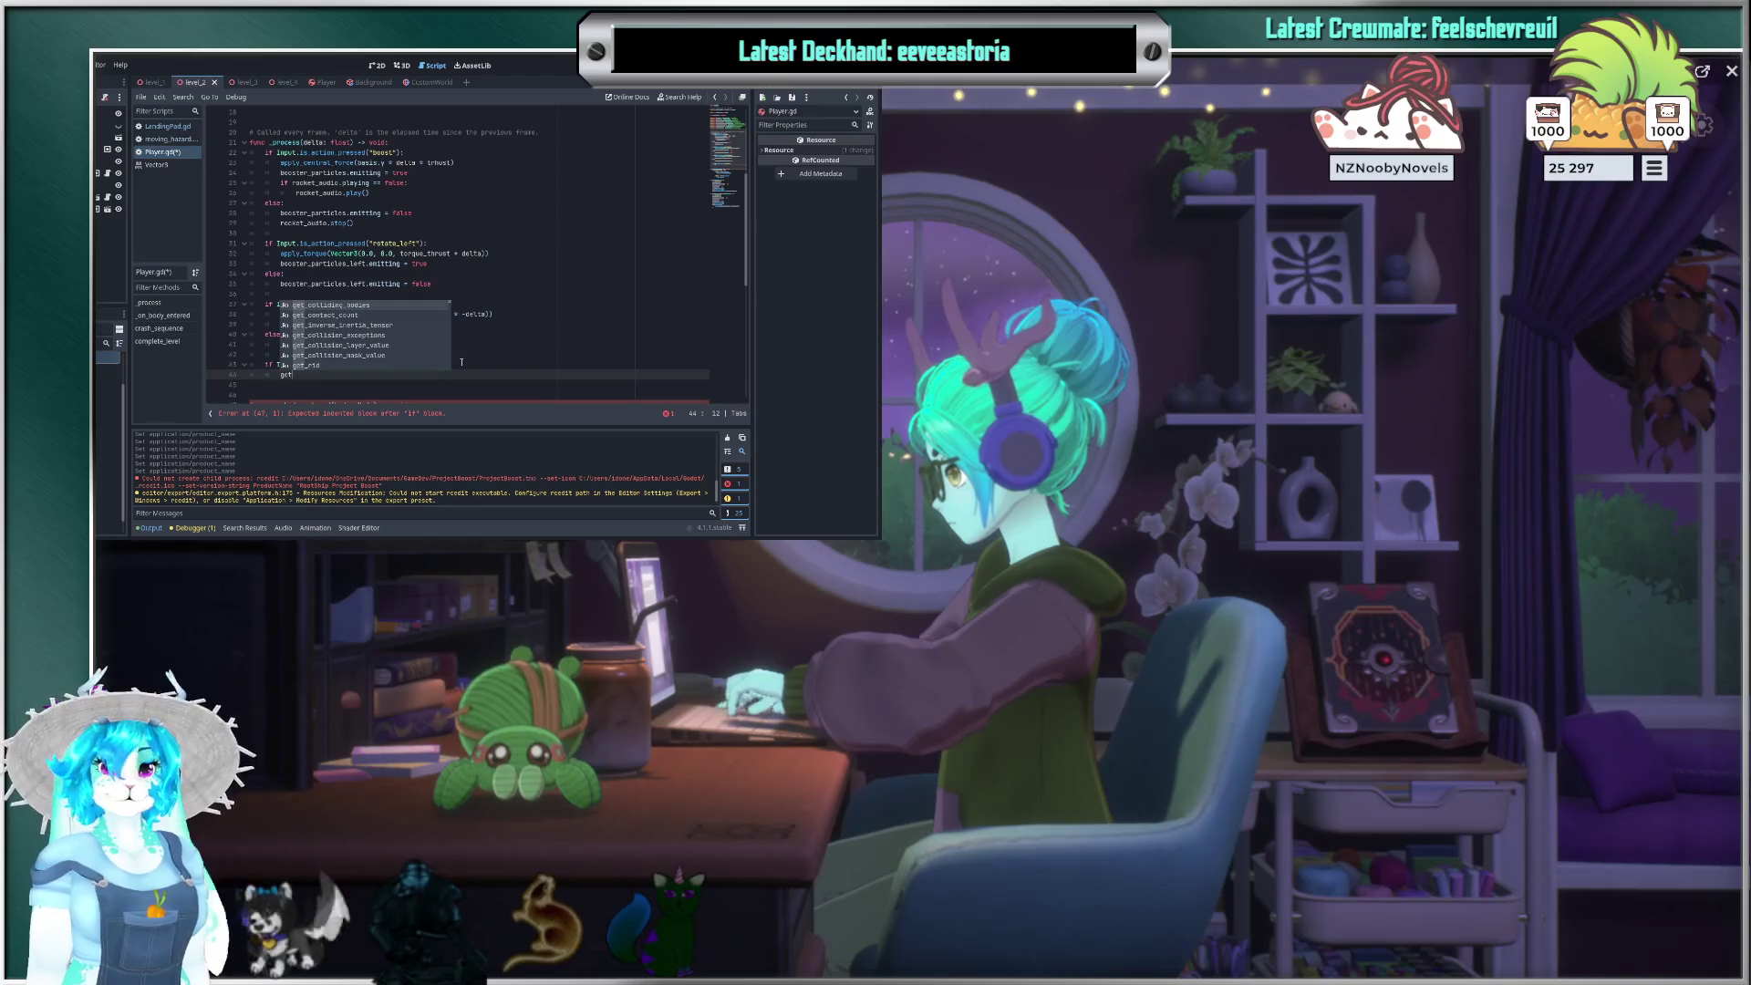
{"action": "type", "text": "_tree"}
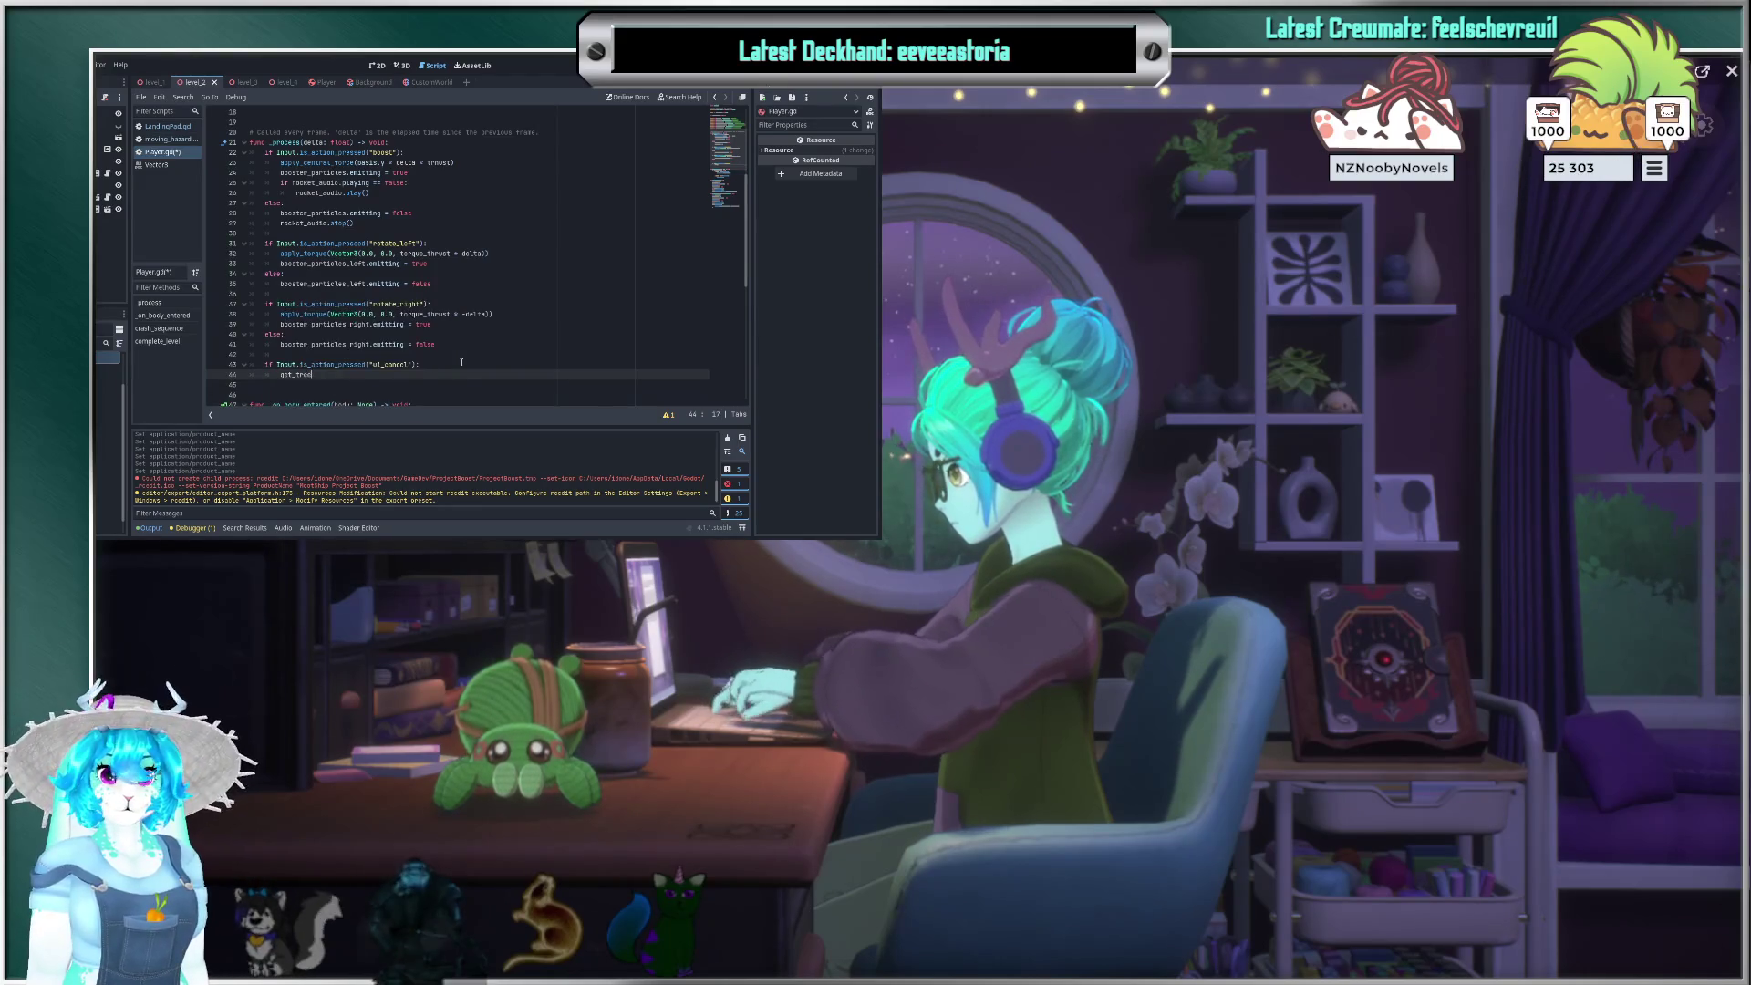
{"action": "type", "text": "()"}
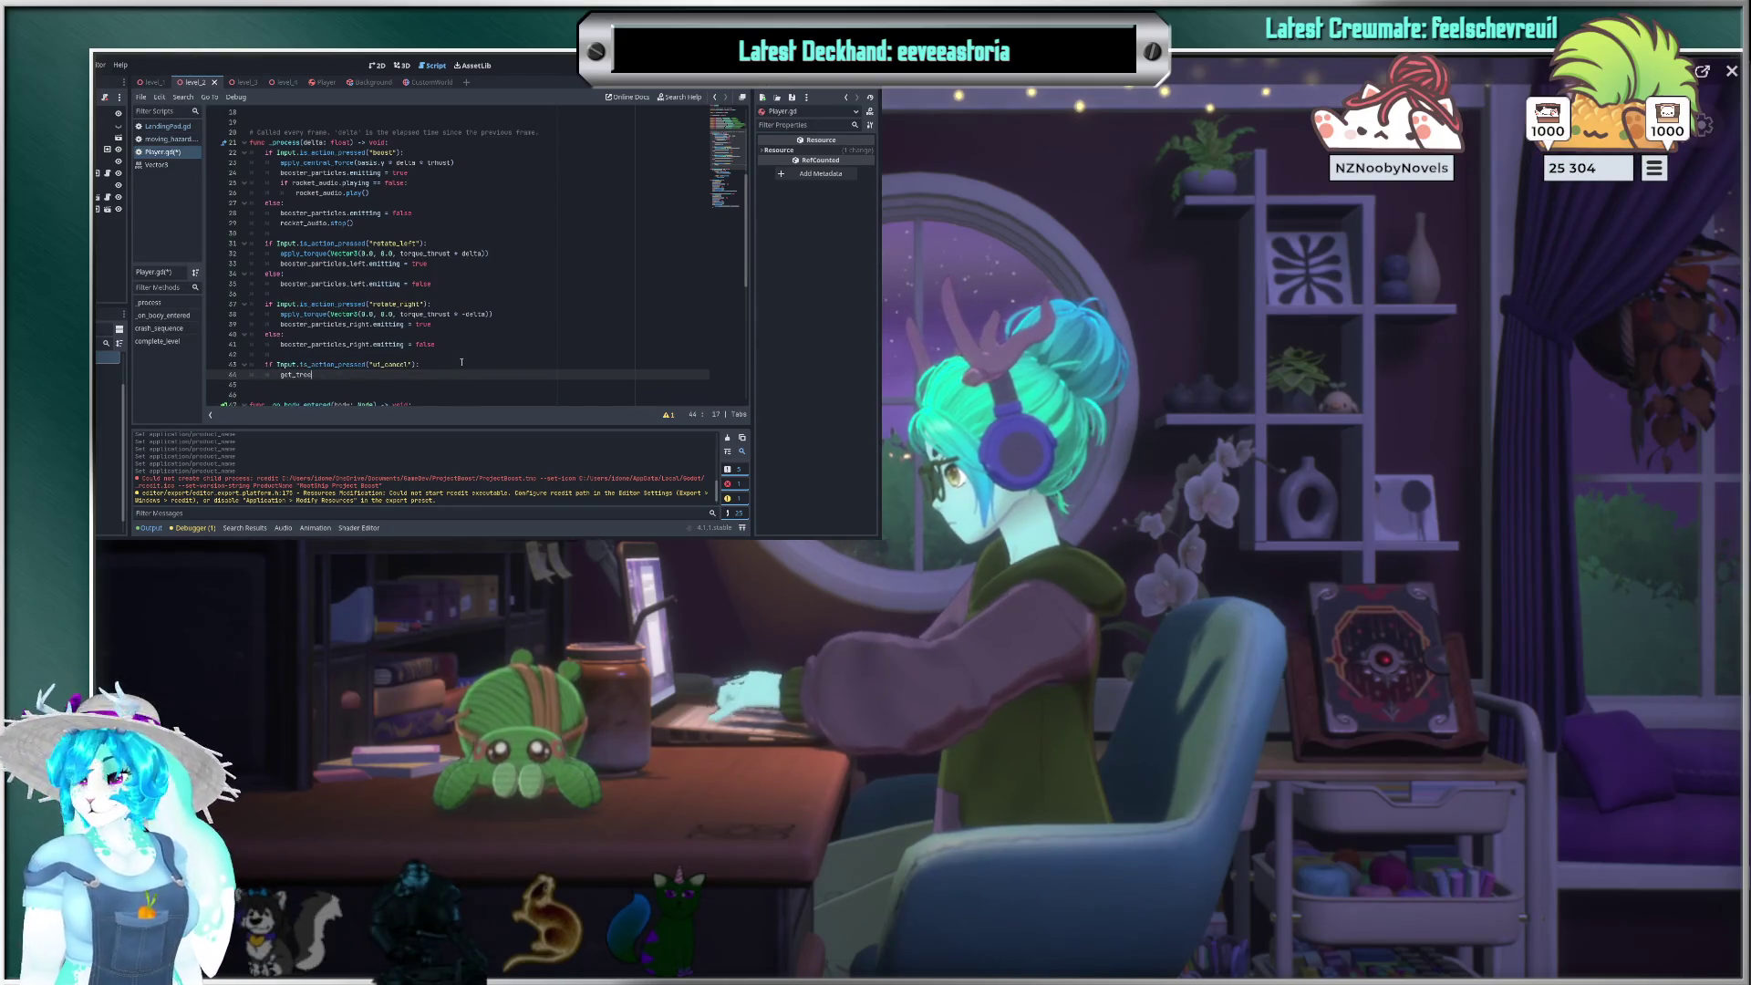
{"action": "type", "text": "."}
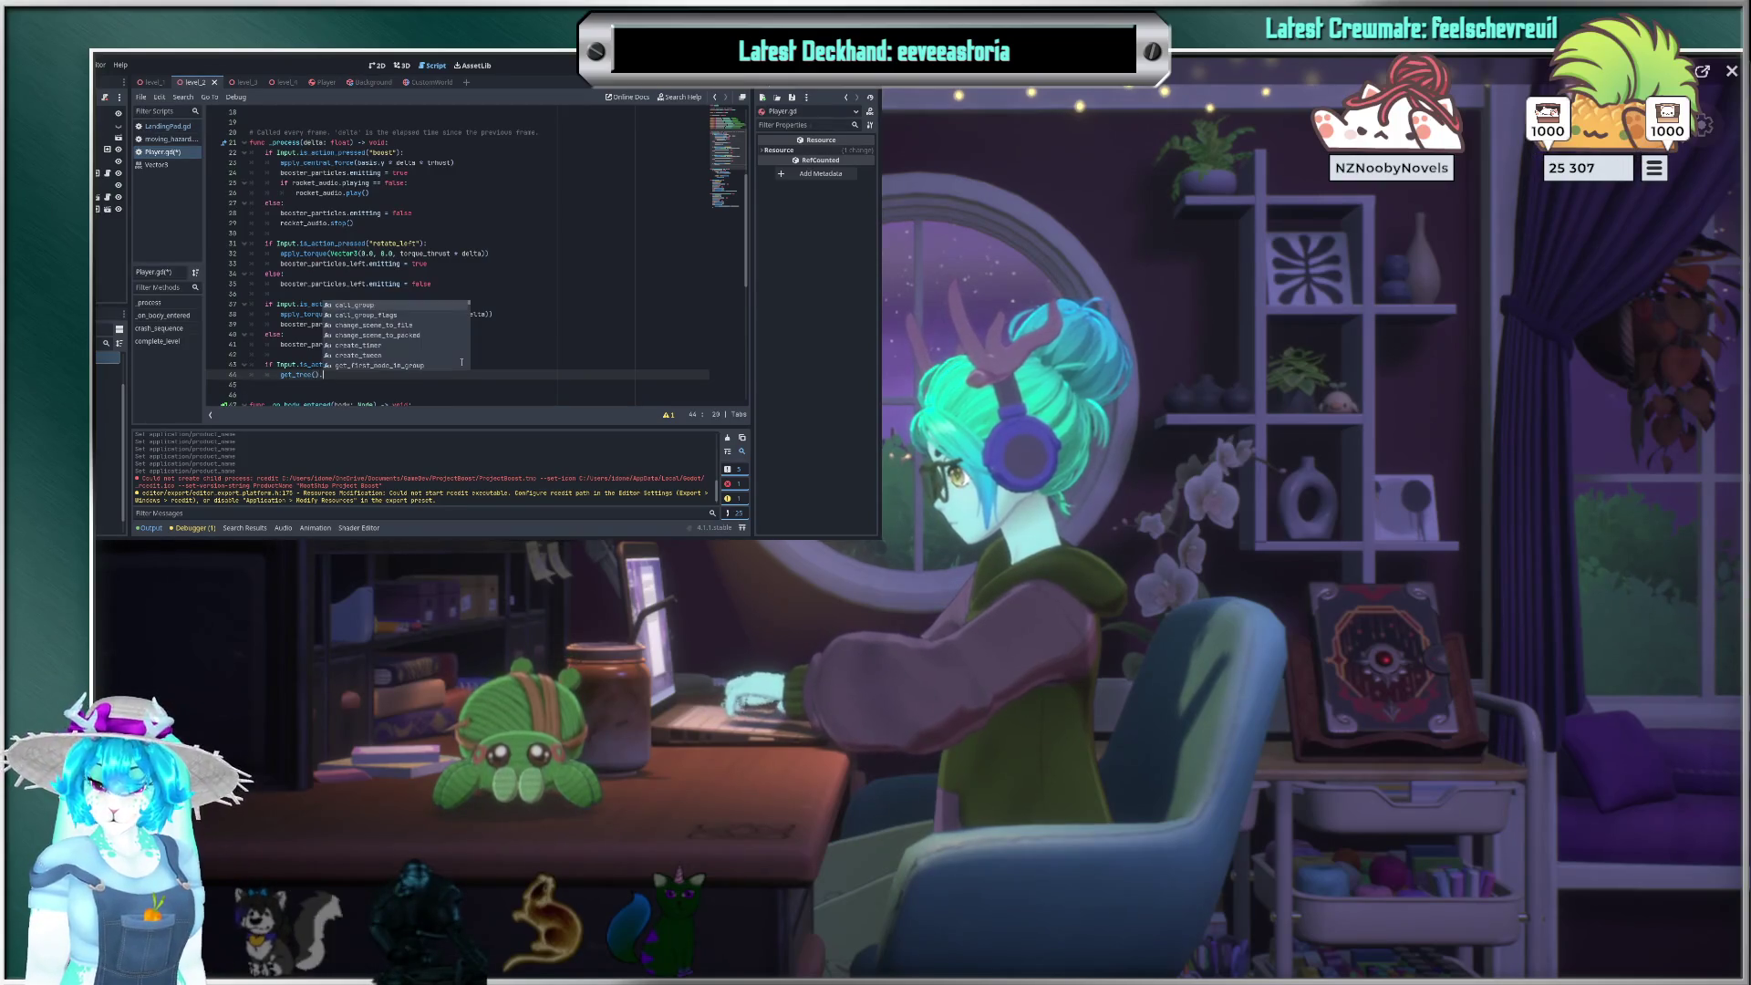
{"action": "type", "text": "qui"}
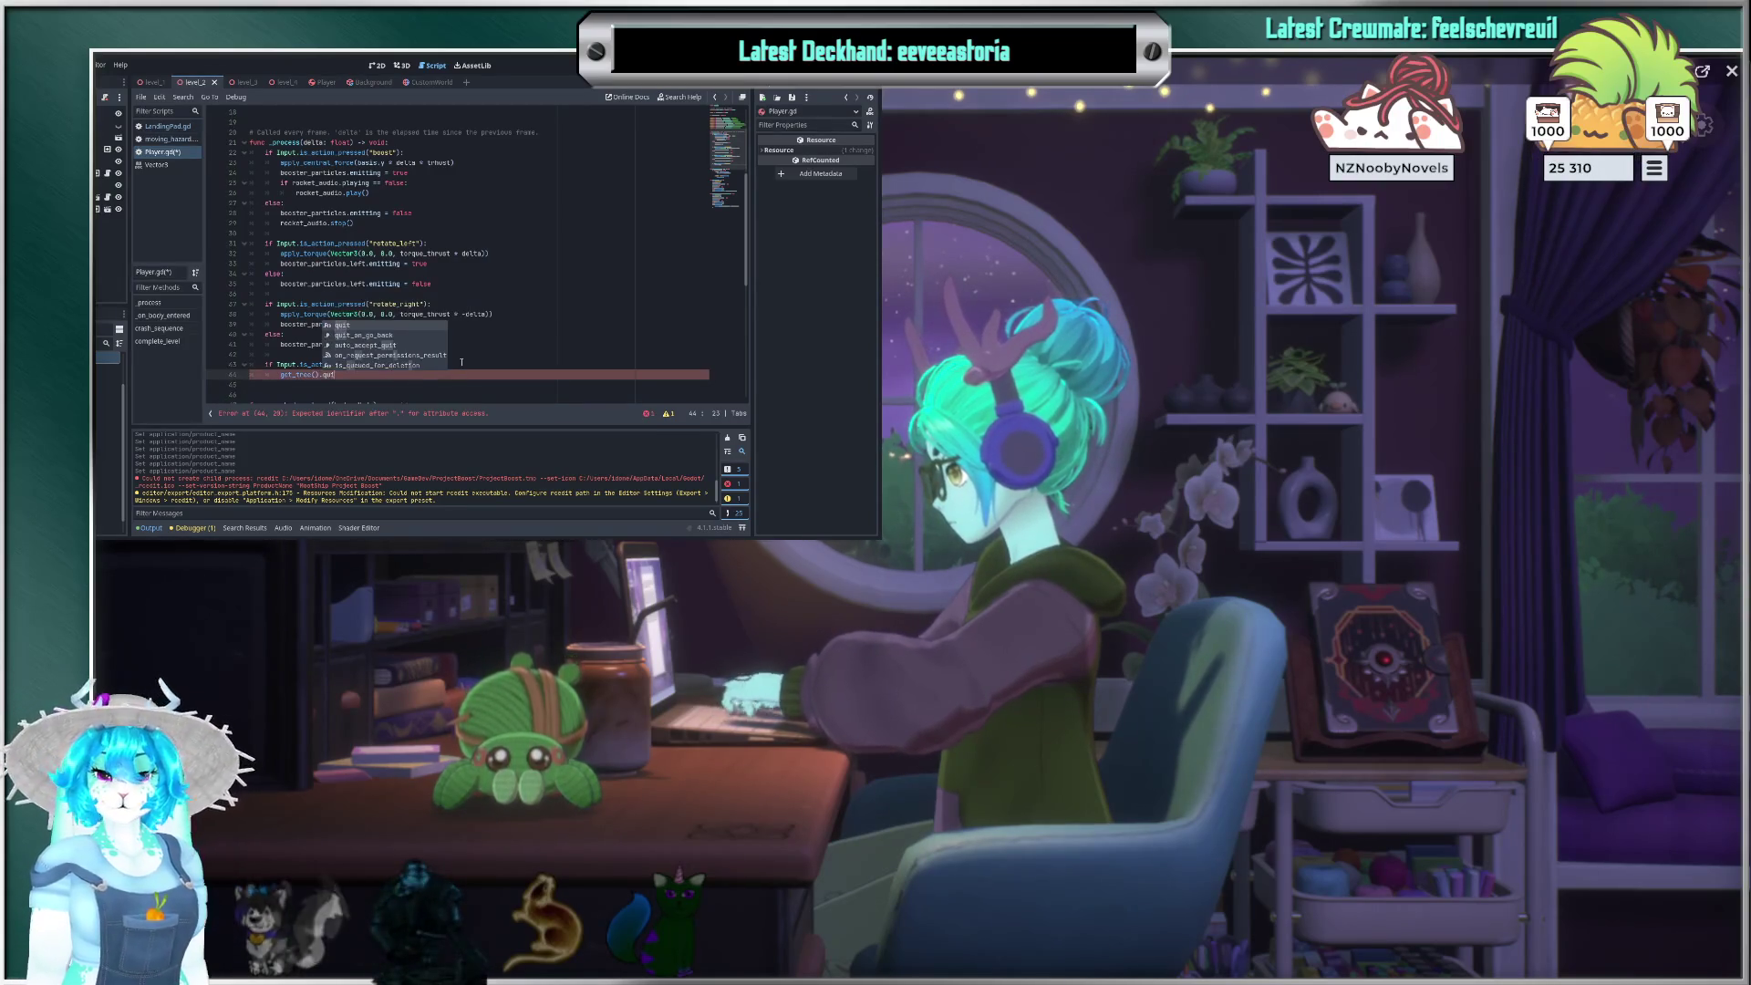
{"action": "key", "text": "Return"}
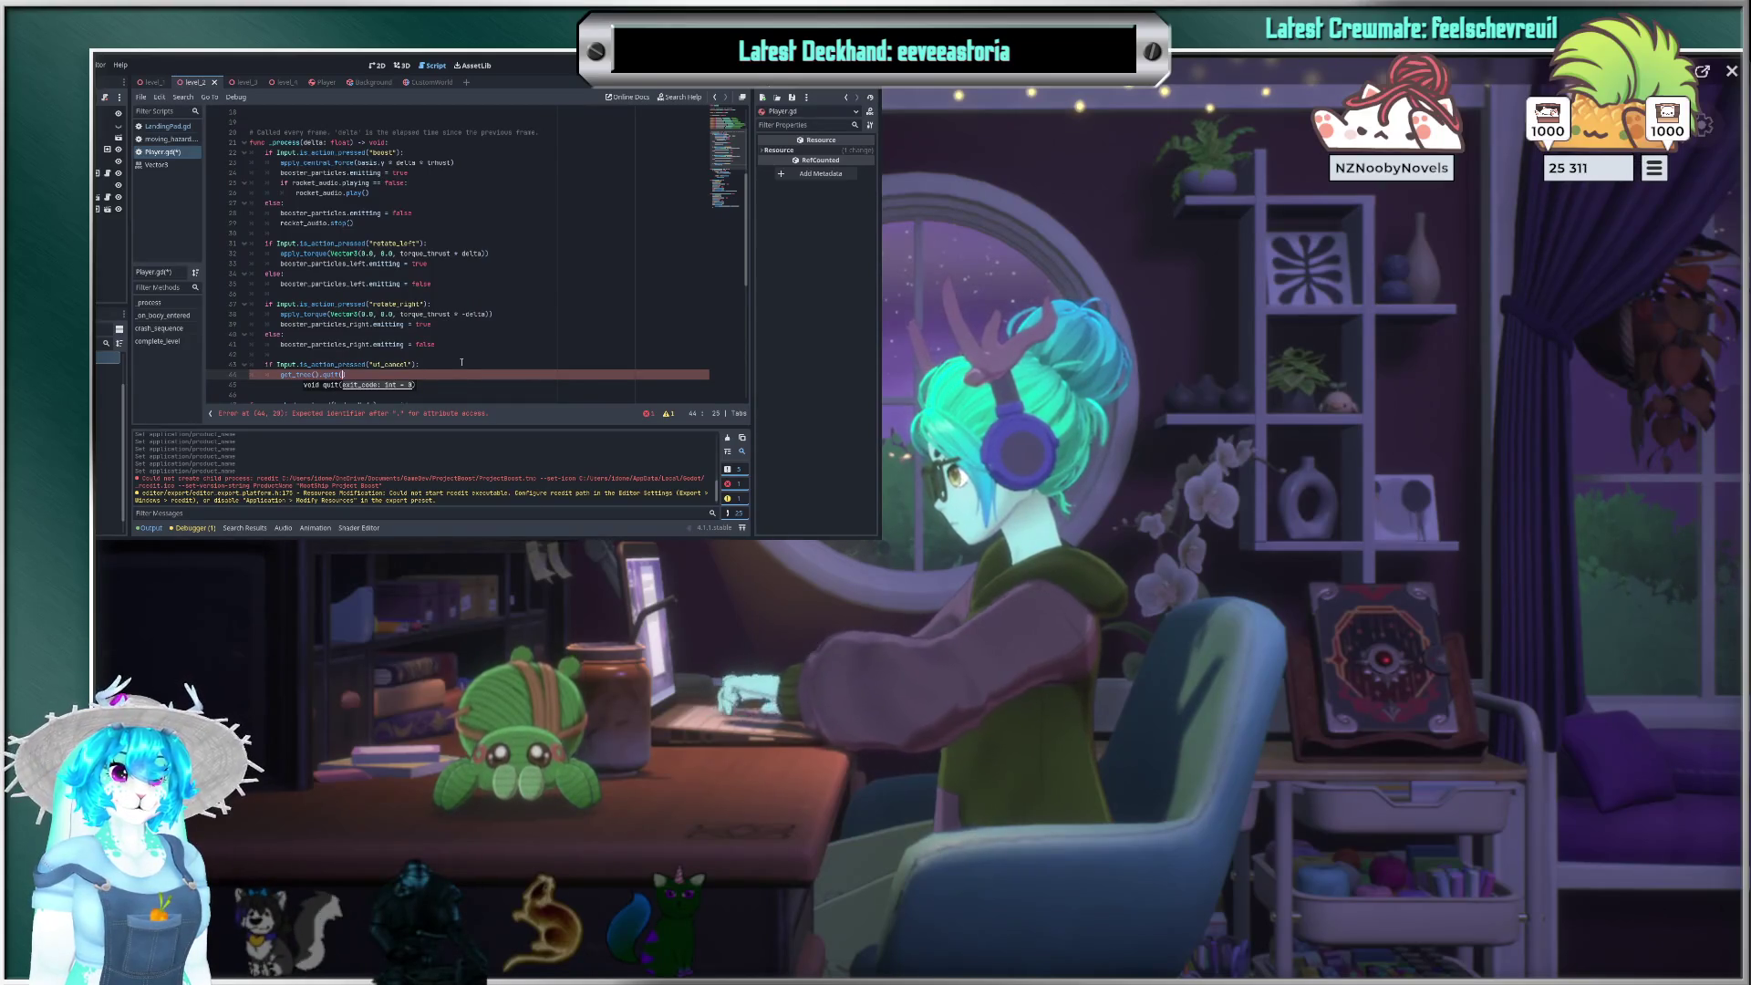
{"action": "type", "text": ")"}
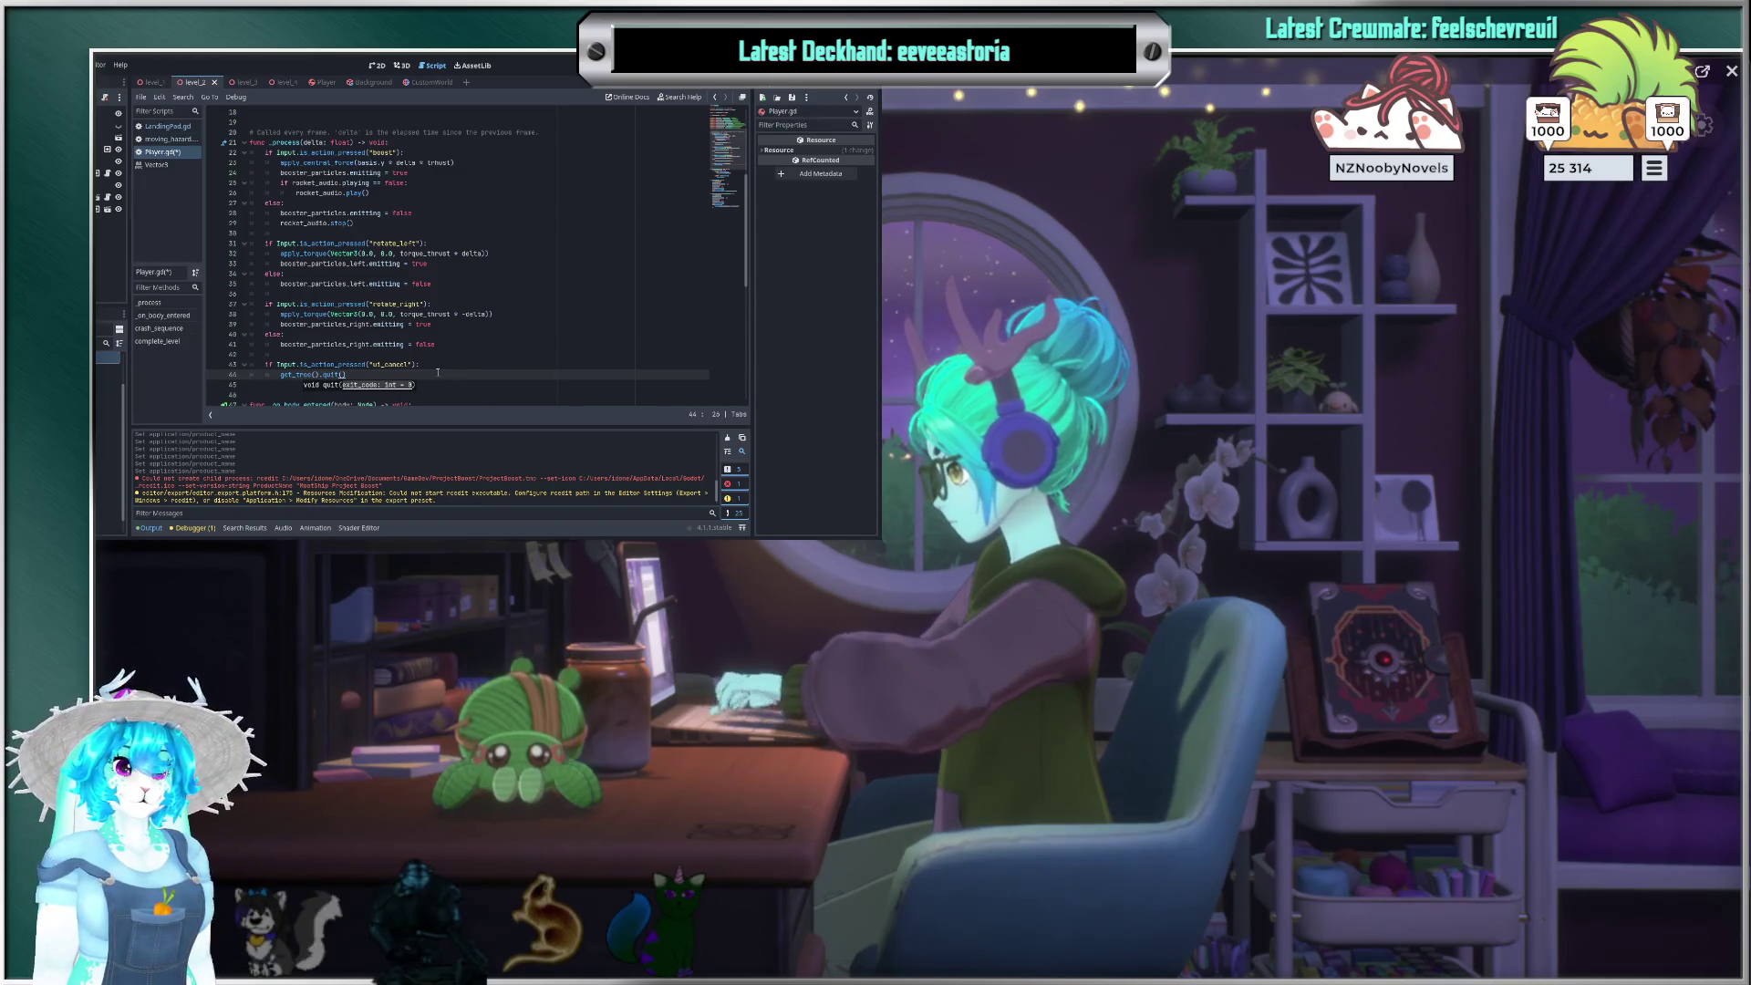
Step: Switch the open scene to level_1 and focus the Filter Scripts panel
{"action": "left_click", "coordinate": [153, 83]}
{"action": "left_click", "coordinate": [170, 224]}
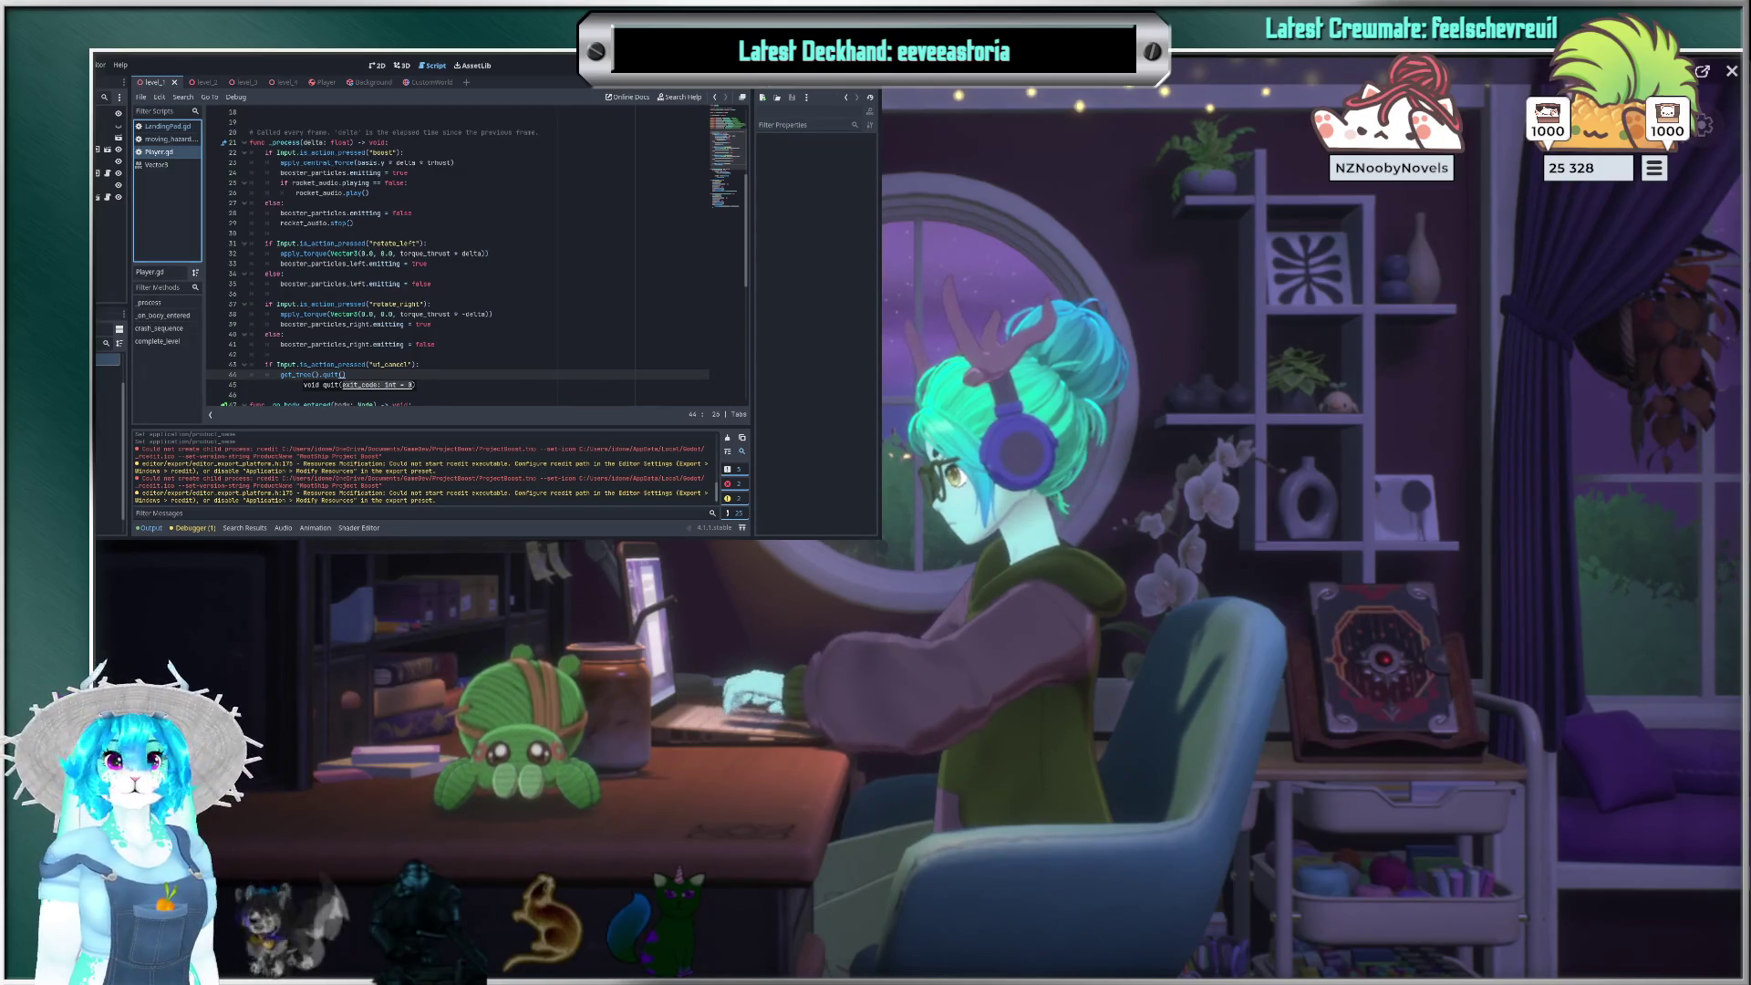
Step: Change the cancel check to Input.is_action_just_pressed("ui_cancel") and restore the editor window to a smaller size
{"action": "key", "text": "Up"}
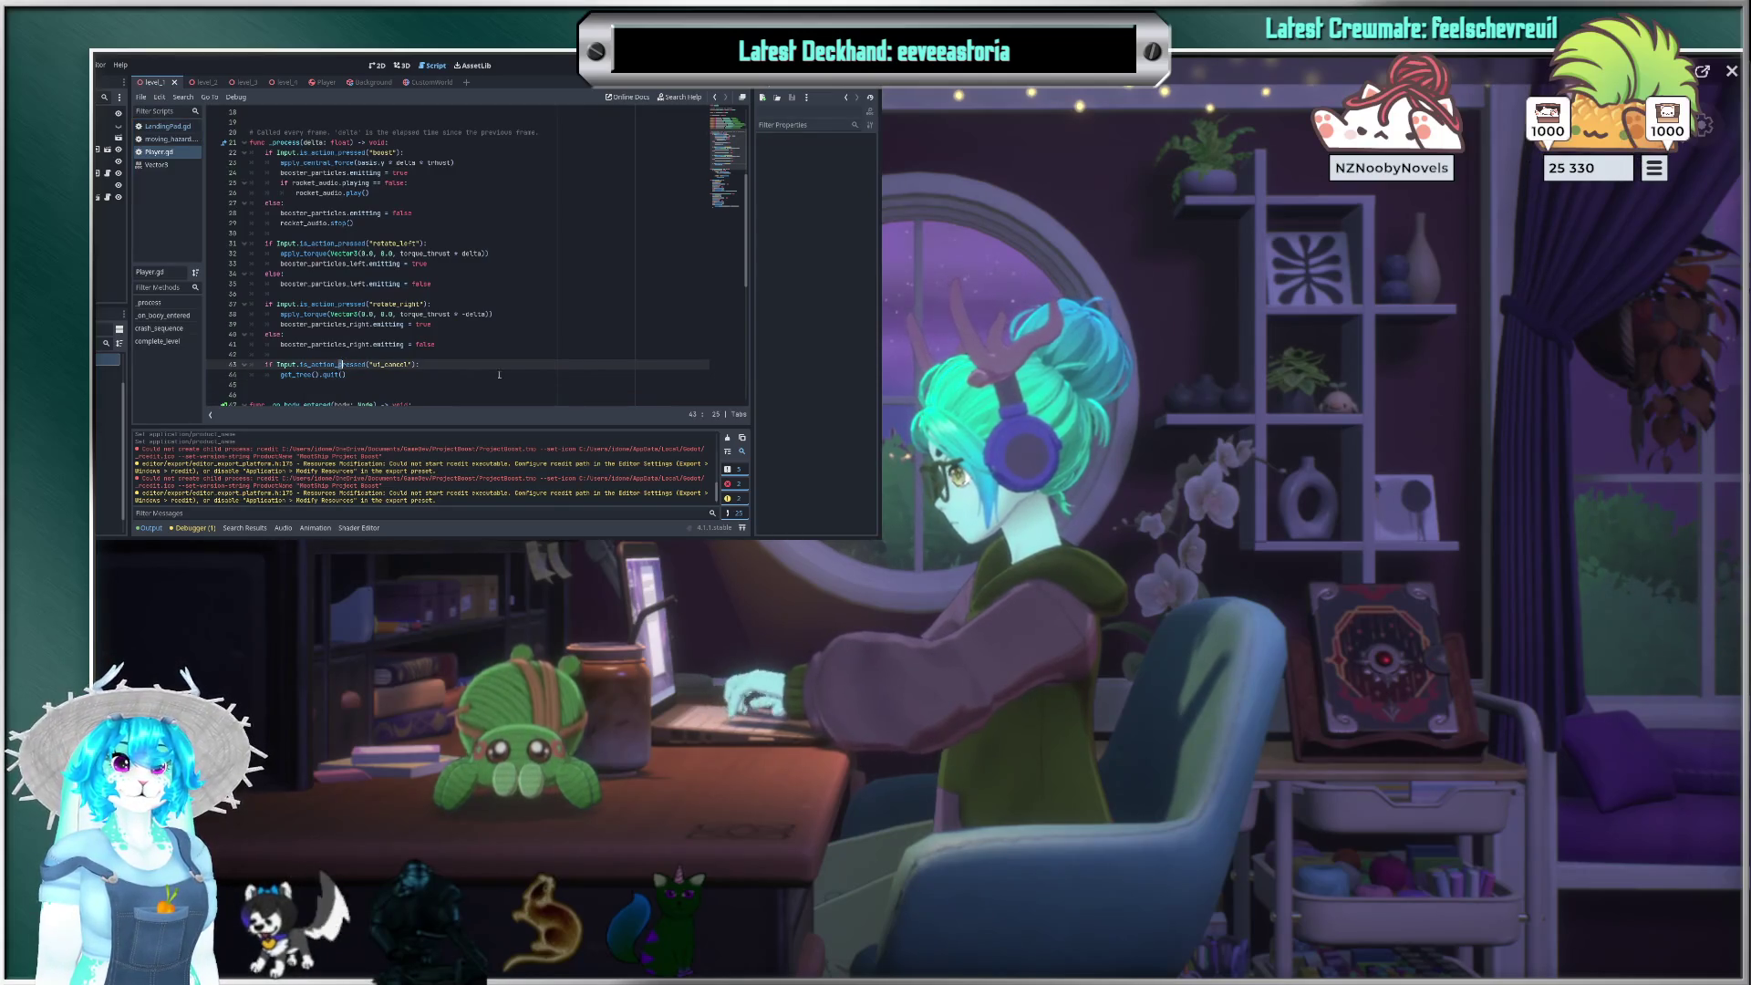
{"action": "key", "text": "Left"}
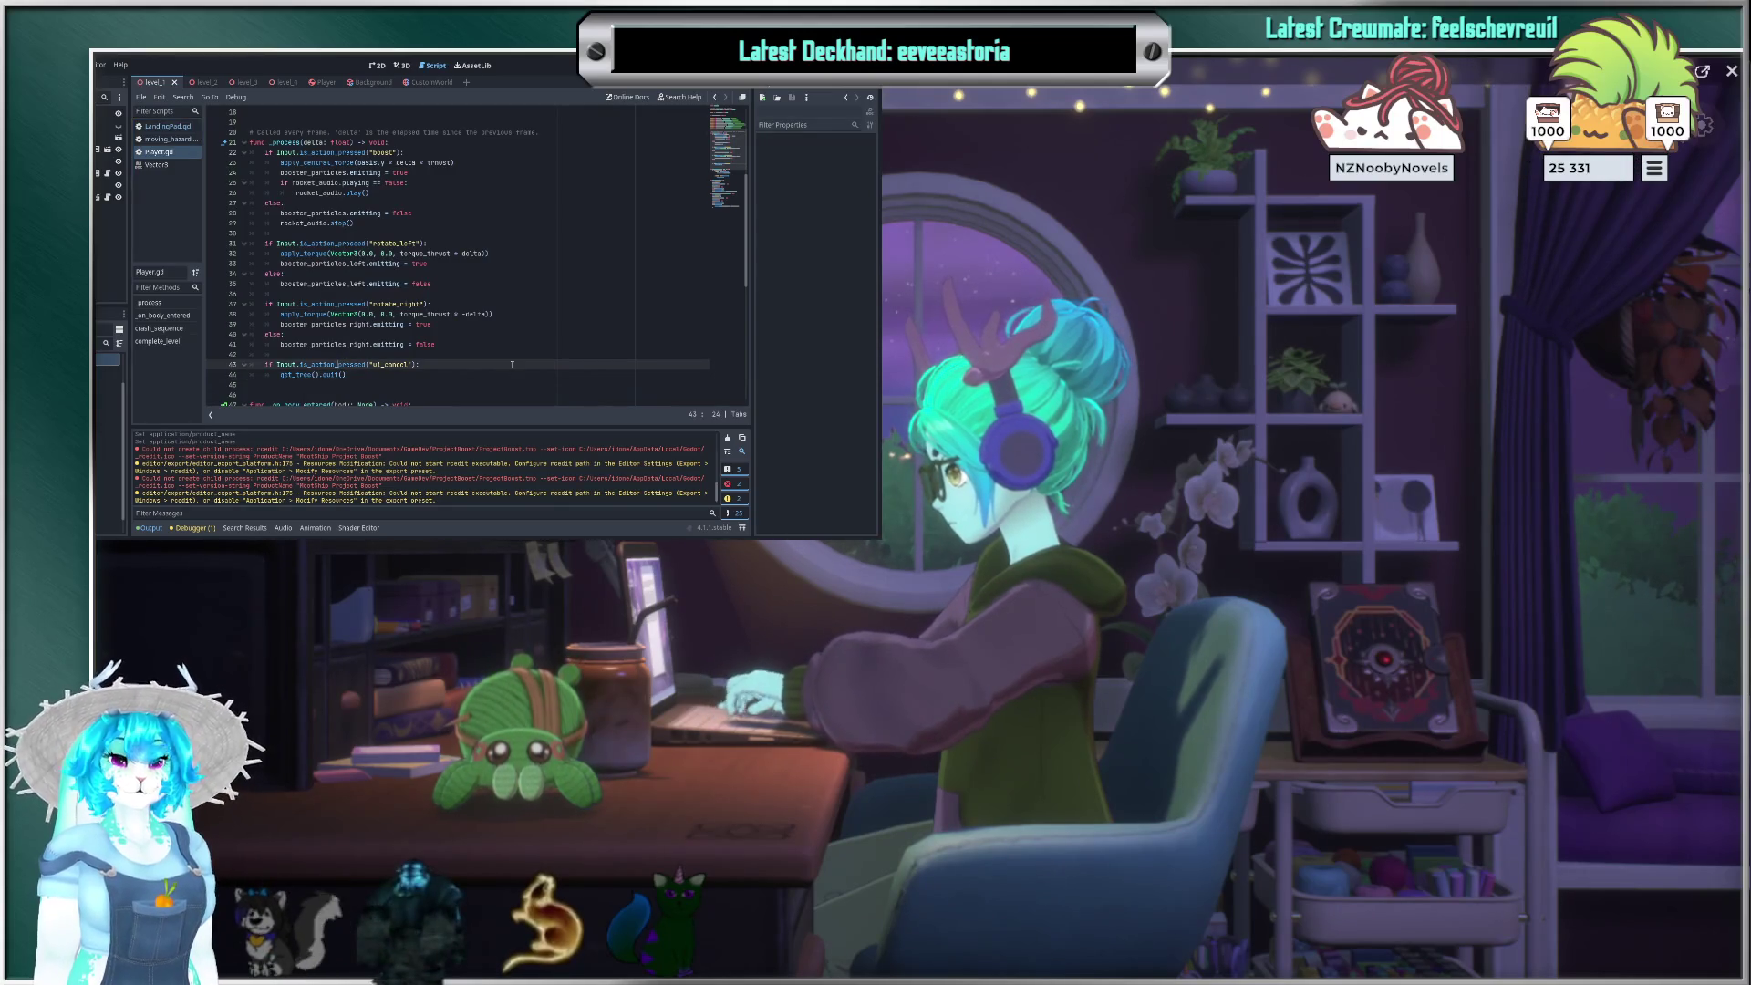
{"action": "type", "text": "just_"}
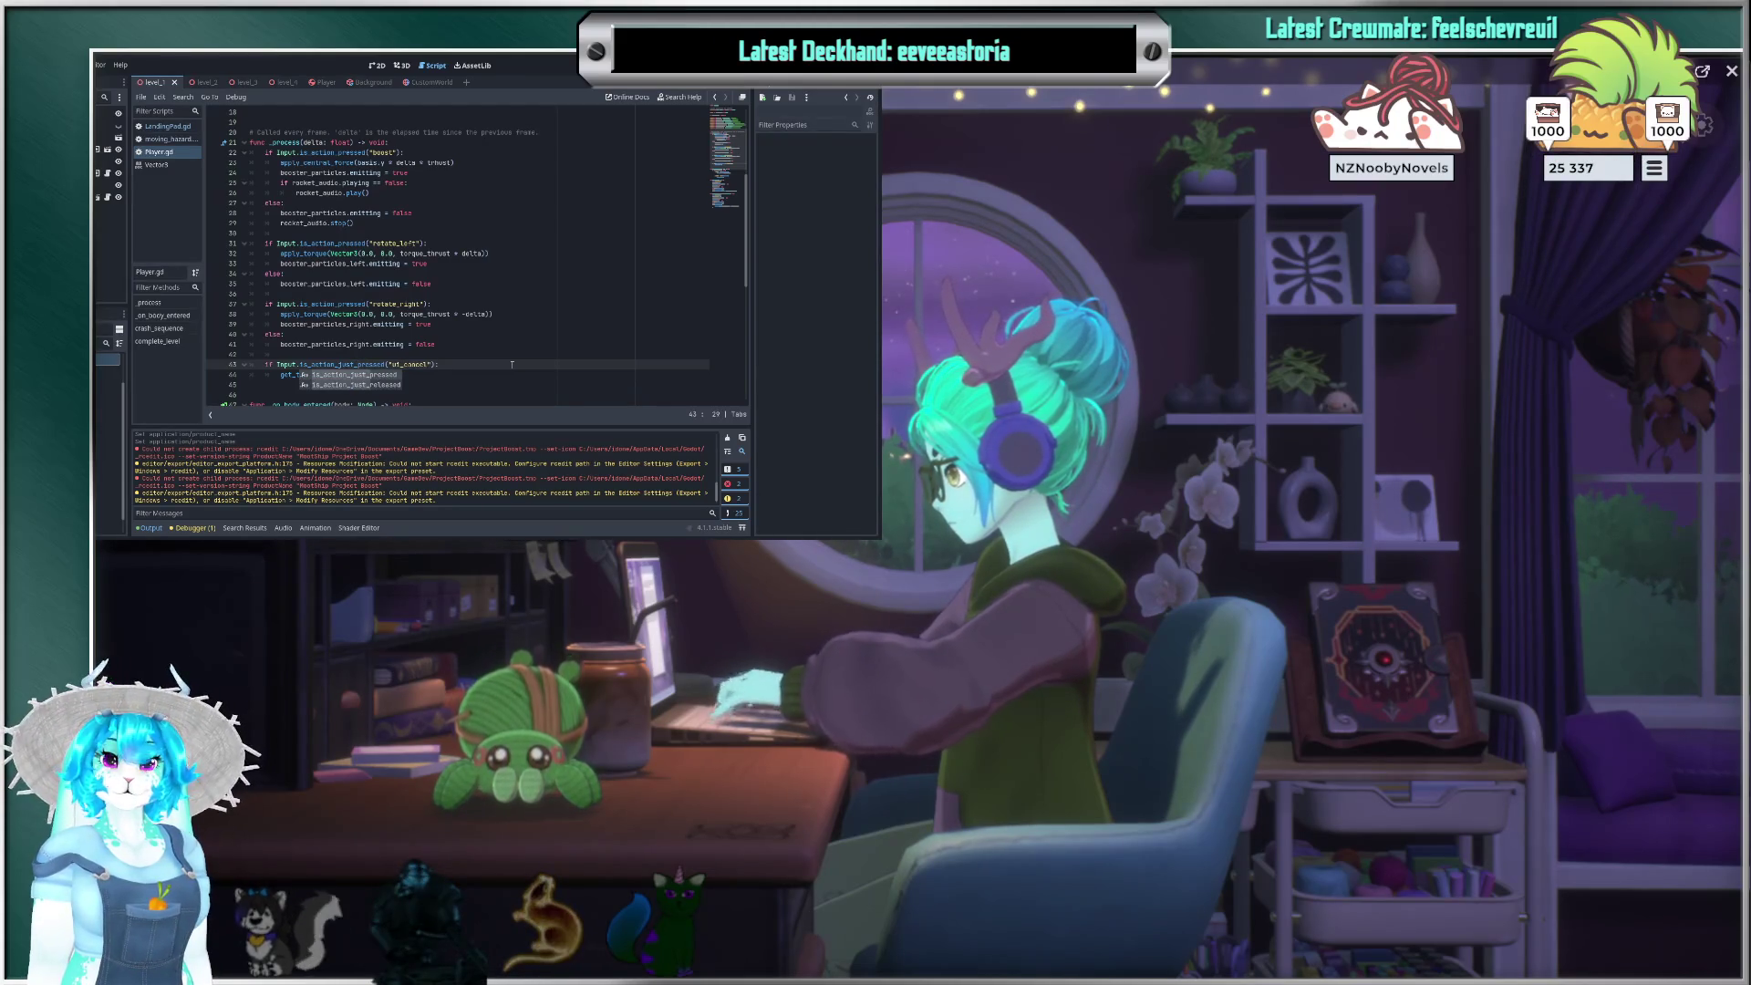
{"action": "type", "text": "p"}
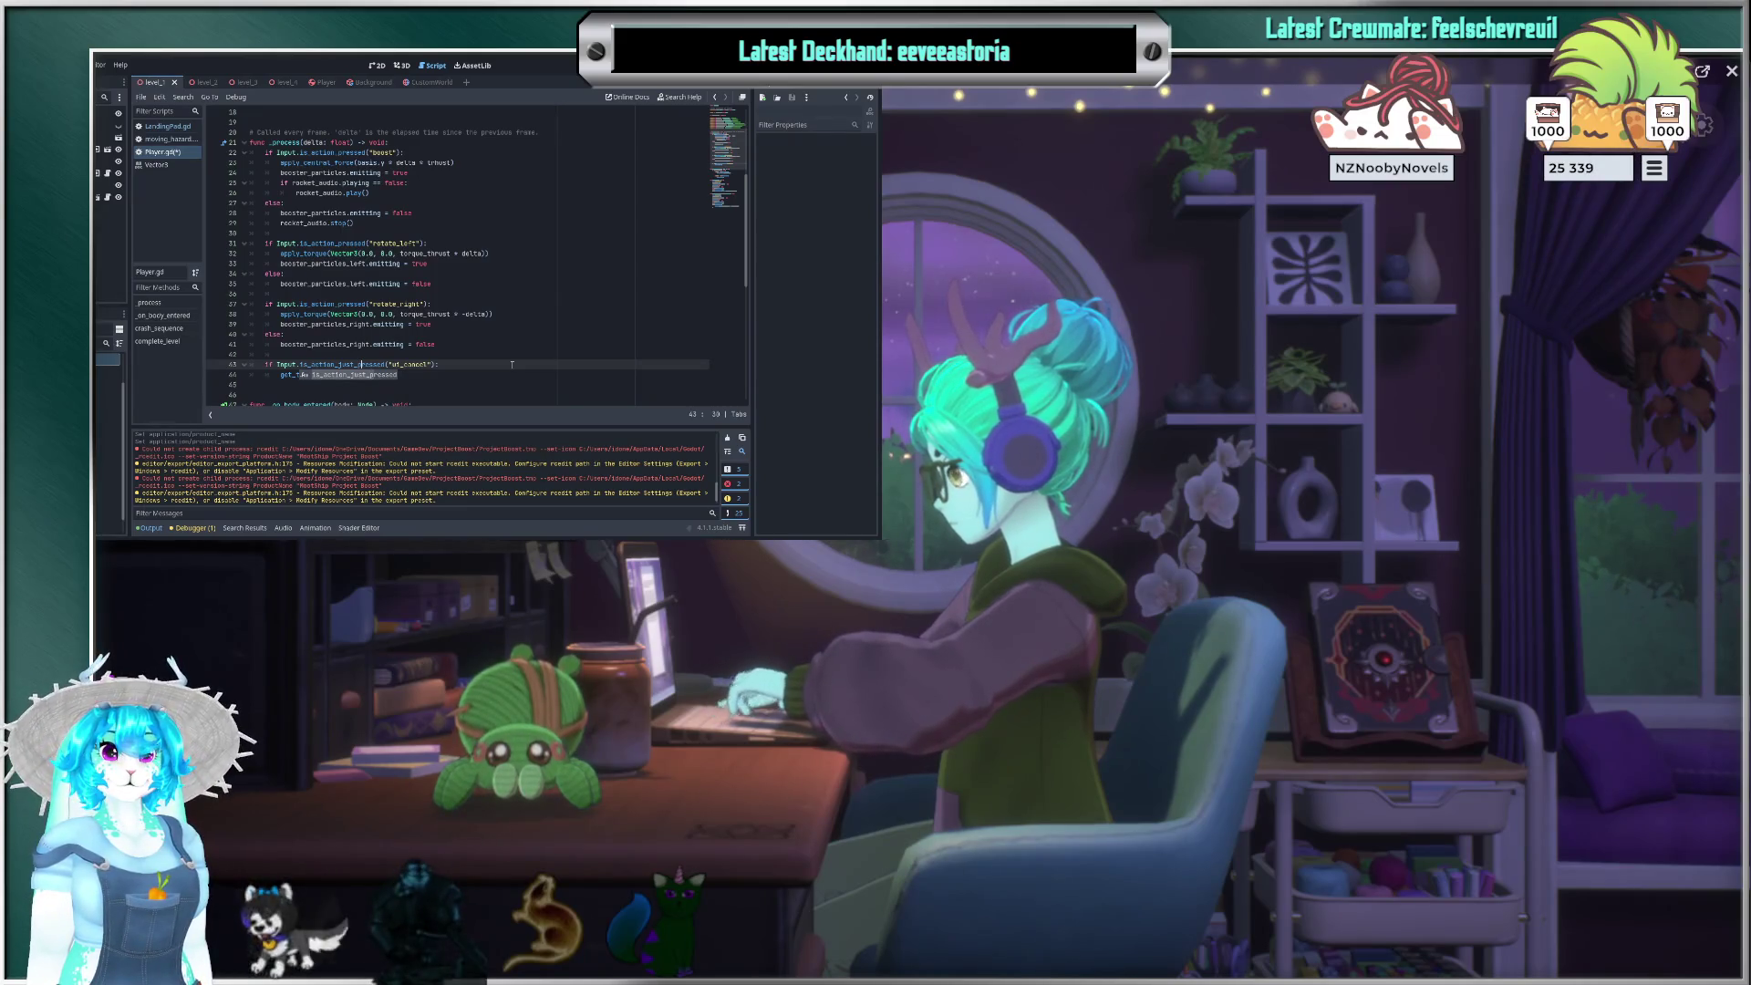
{"action": "type", "text": "ree().quit()"}
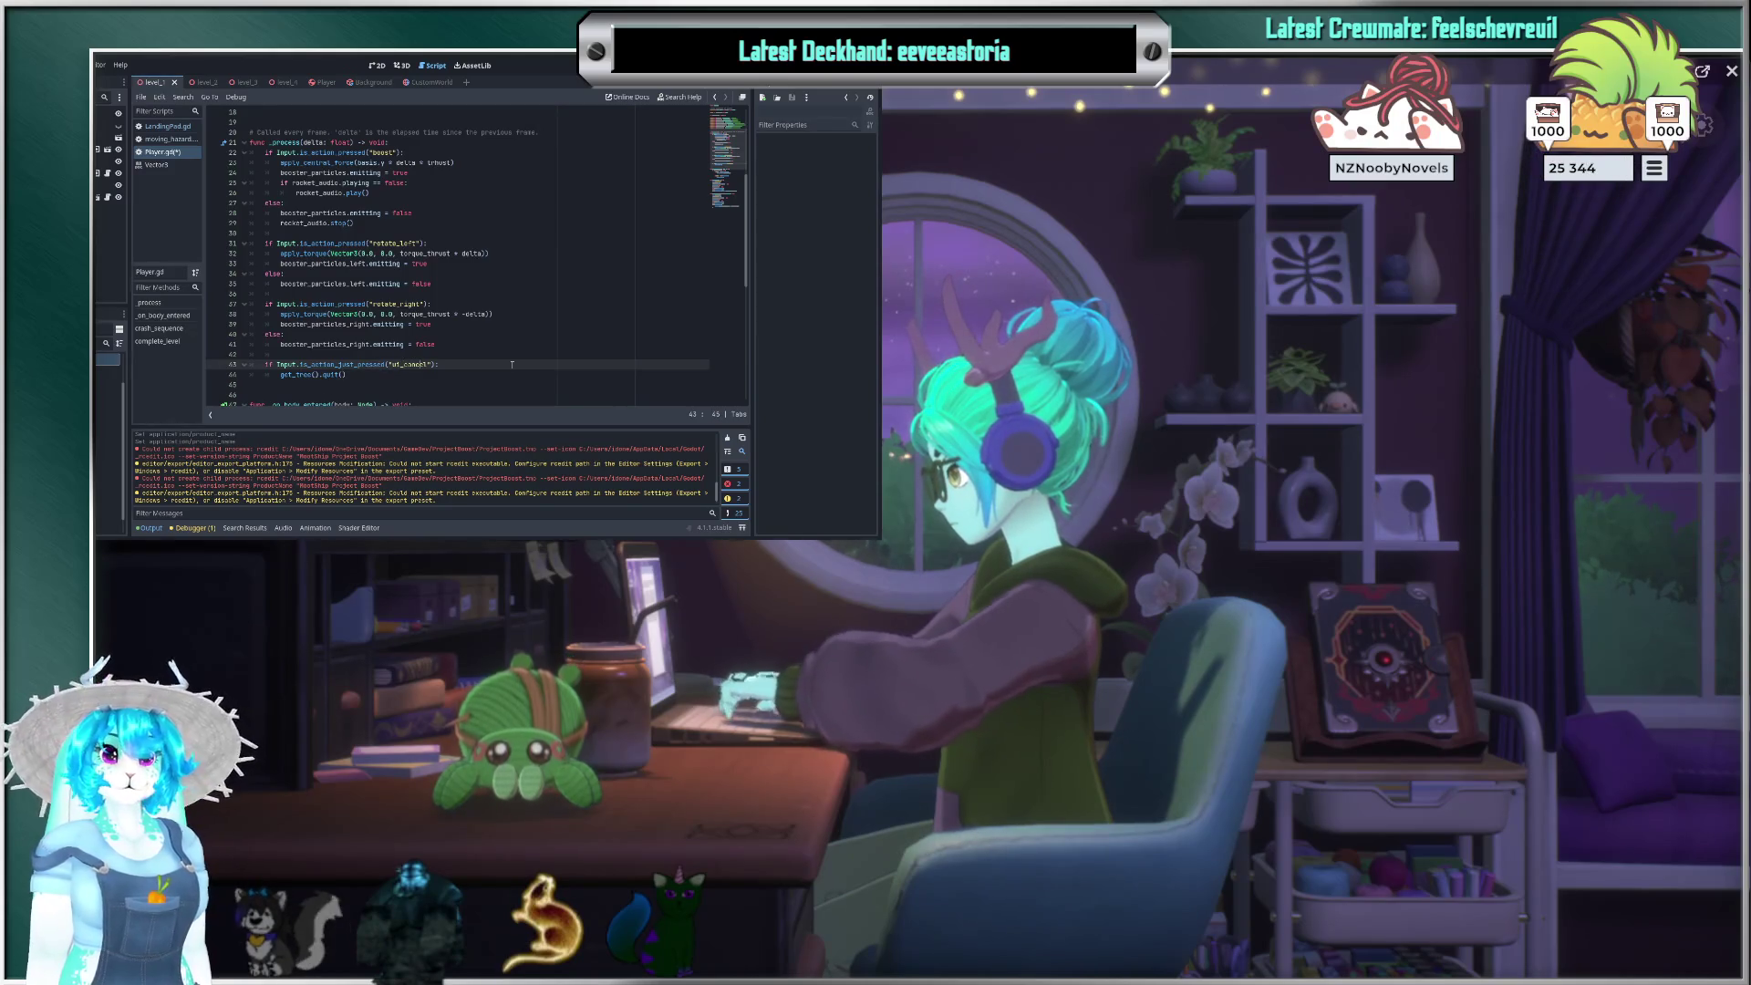
{"action": "key", "text": "Down"}
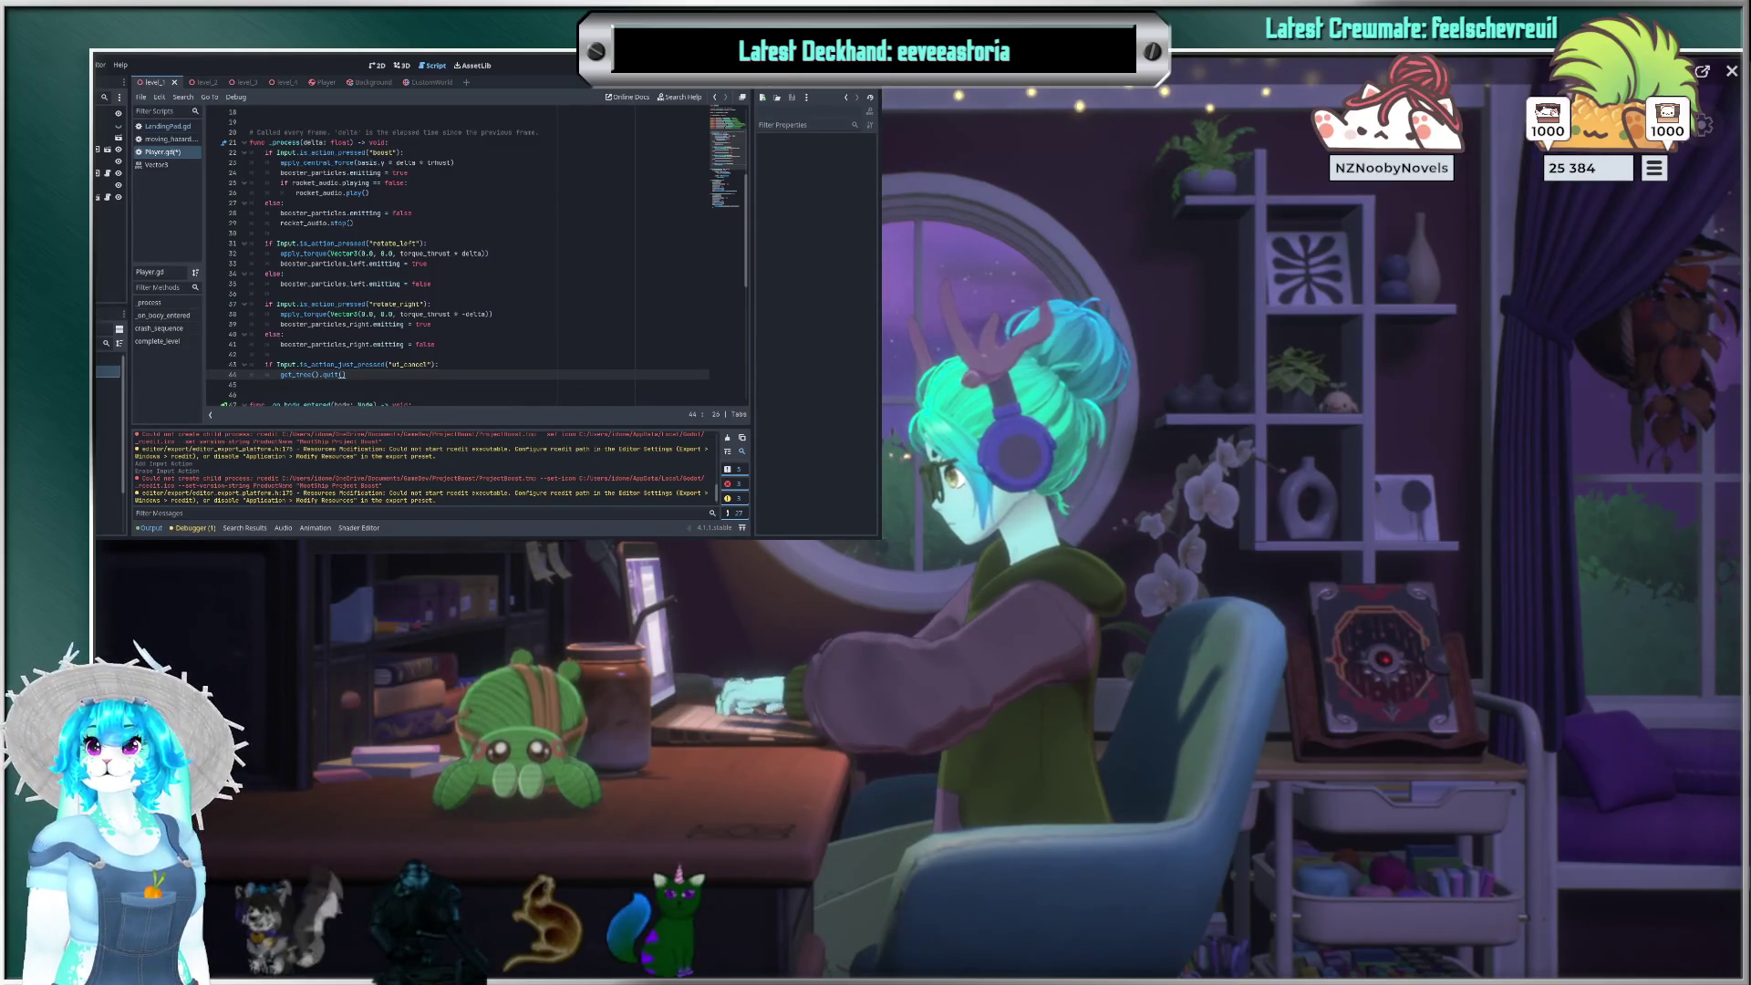
{"action": "double_click", "coordinate": [361, 57]}
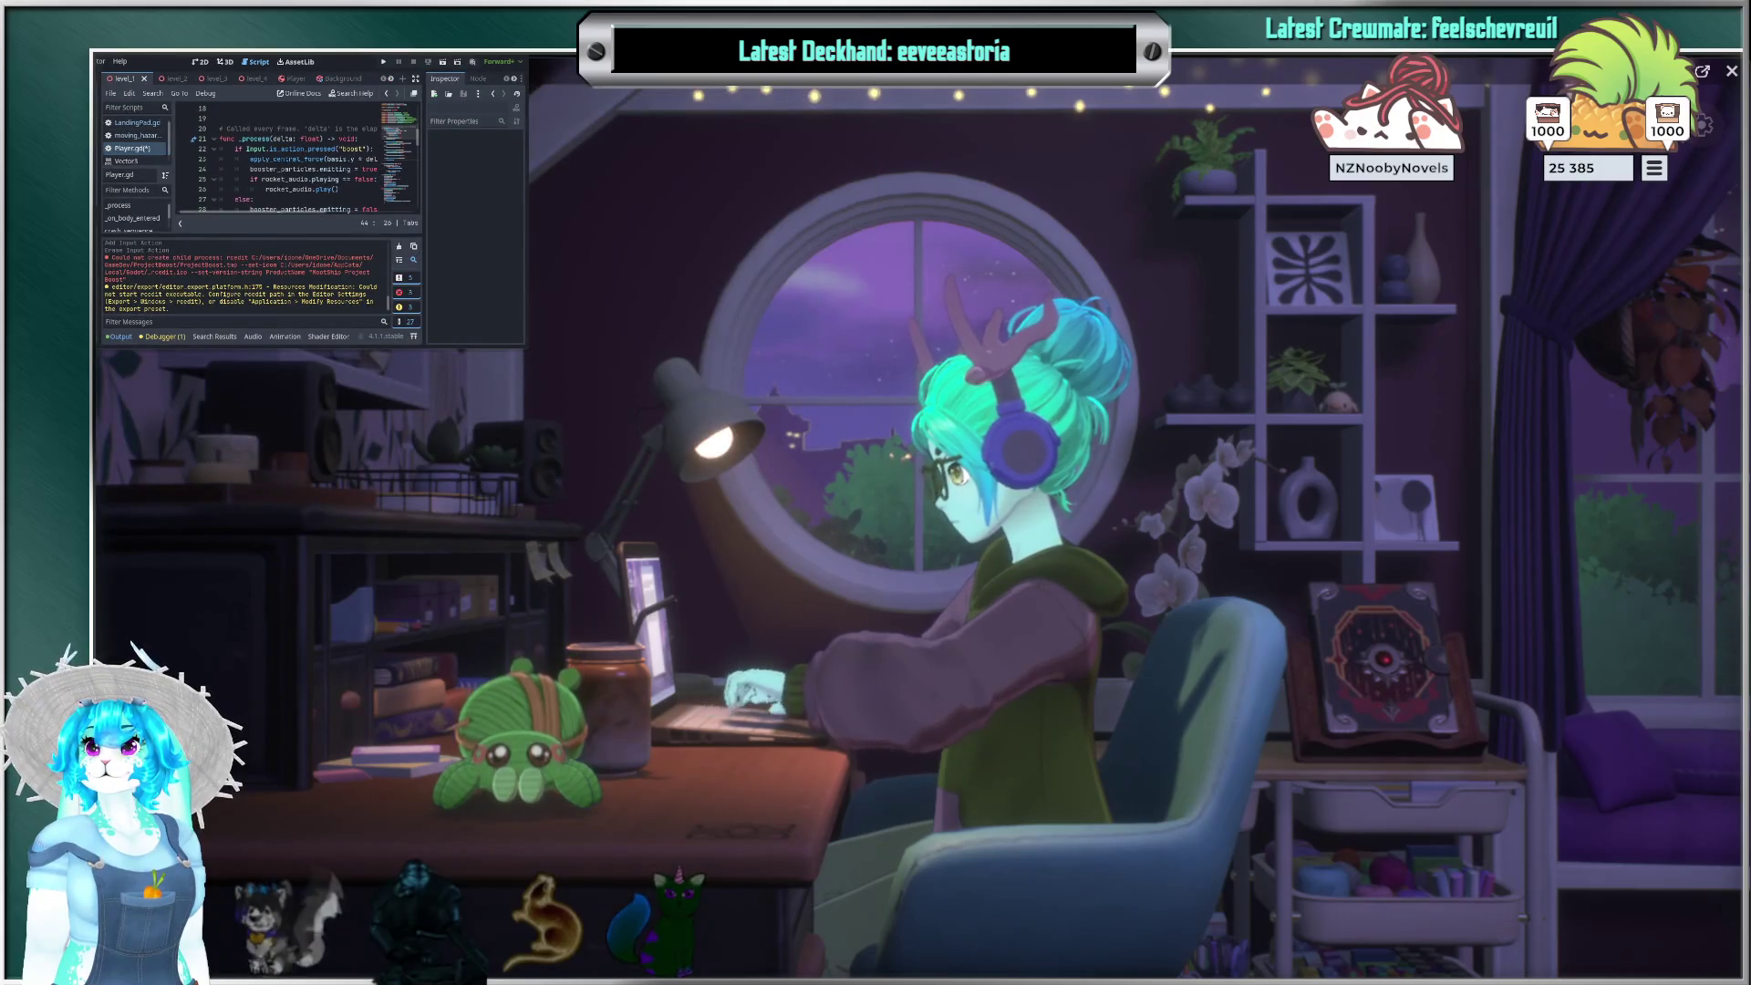
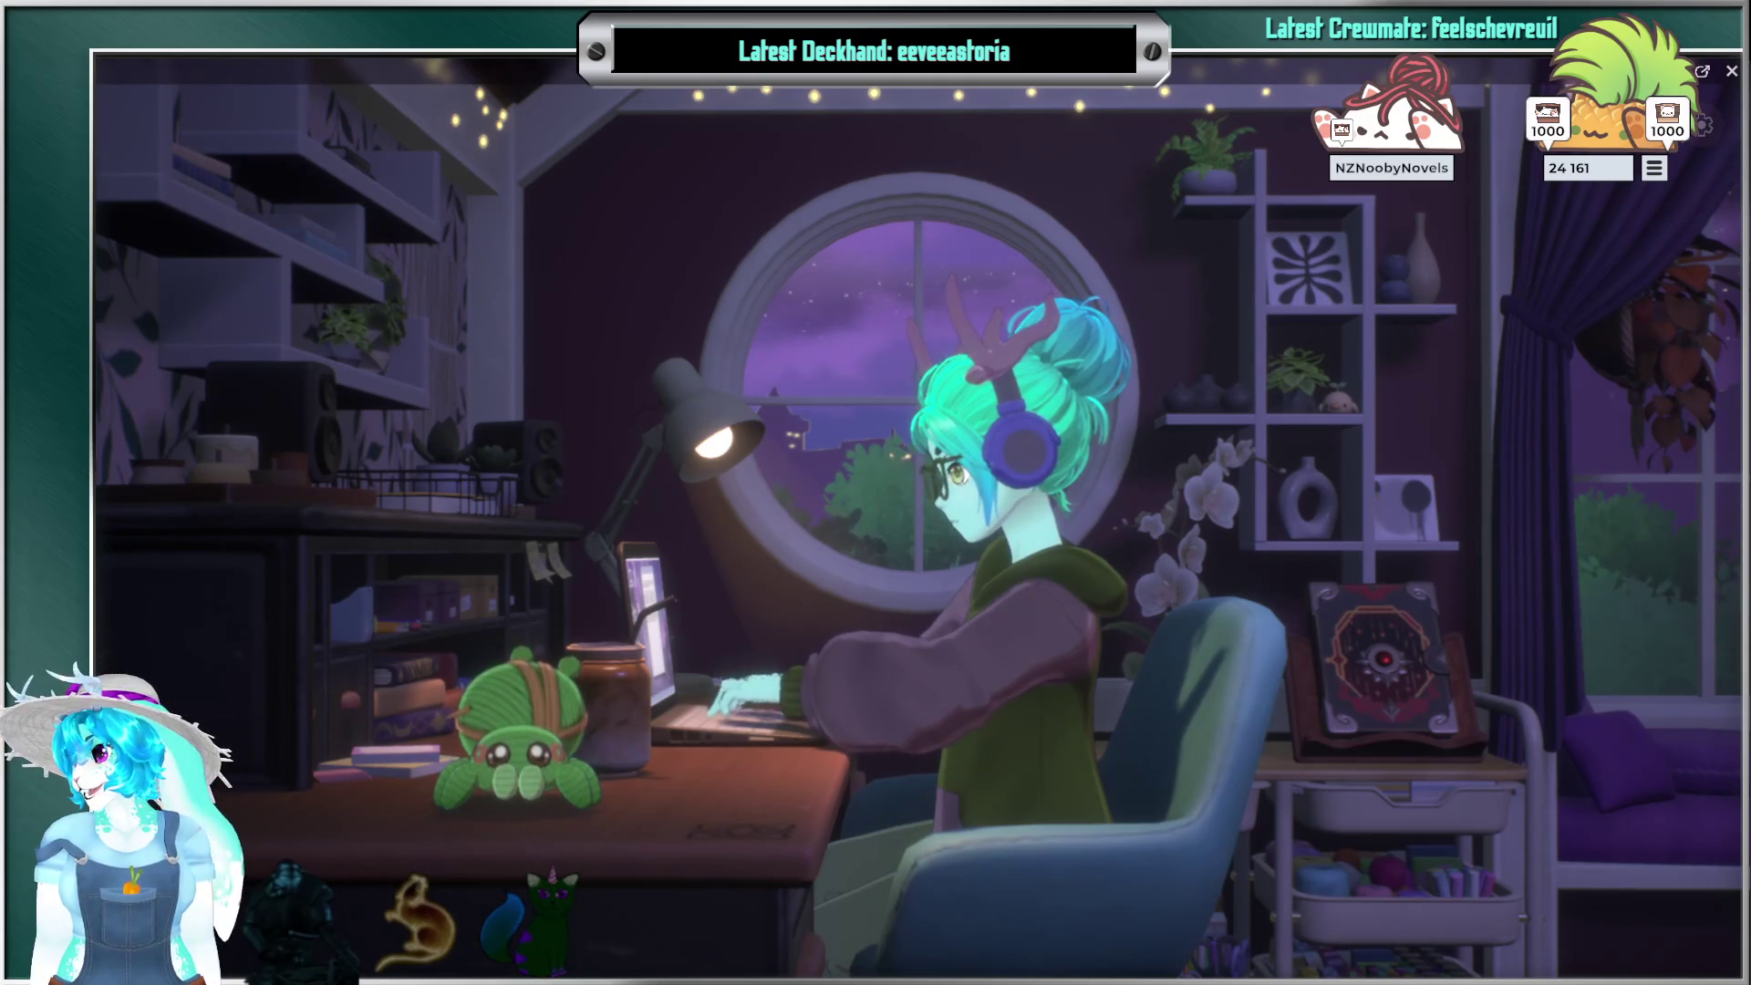
Step: Start both 30-minute timers for 1000 each, move the pet beside the desk lamp, and open its menu
{"action": "left_click", "coordinate": [1548, 117]}
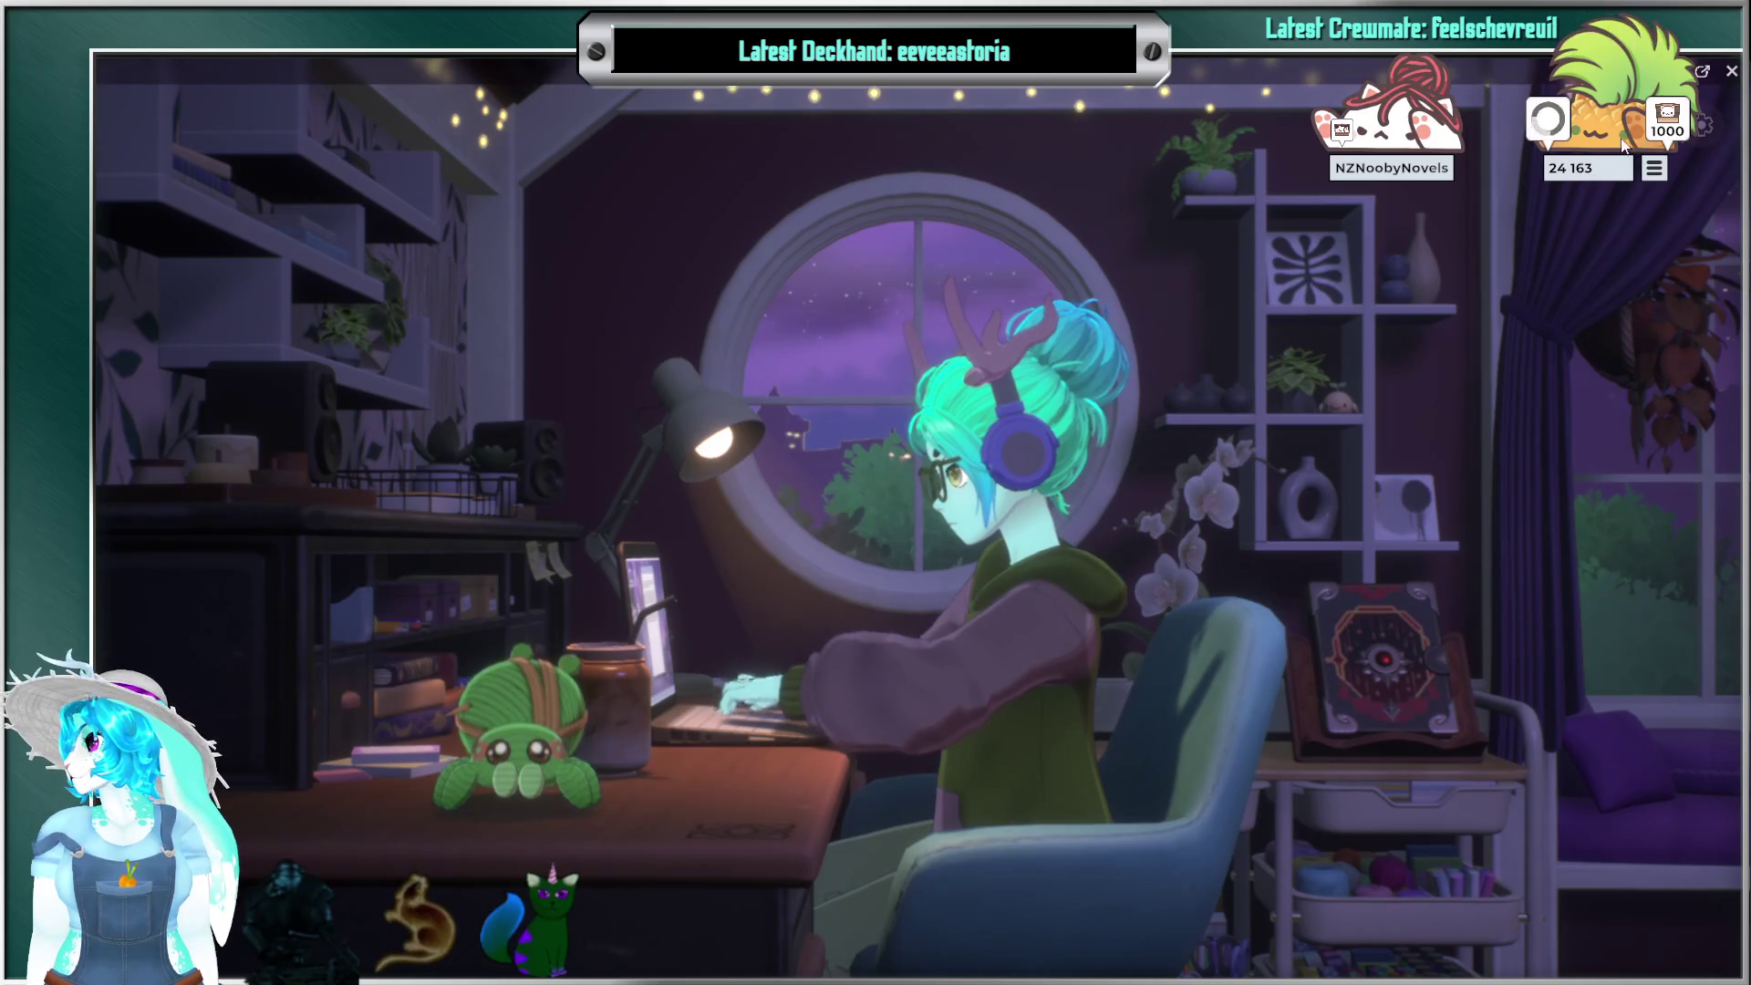
{"action": "left_click", "coordinate": [1653, 130]}
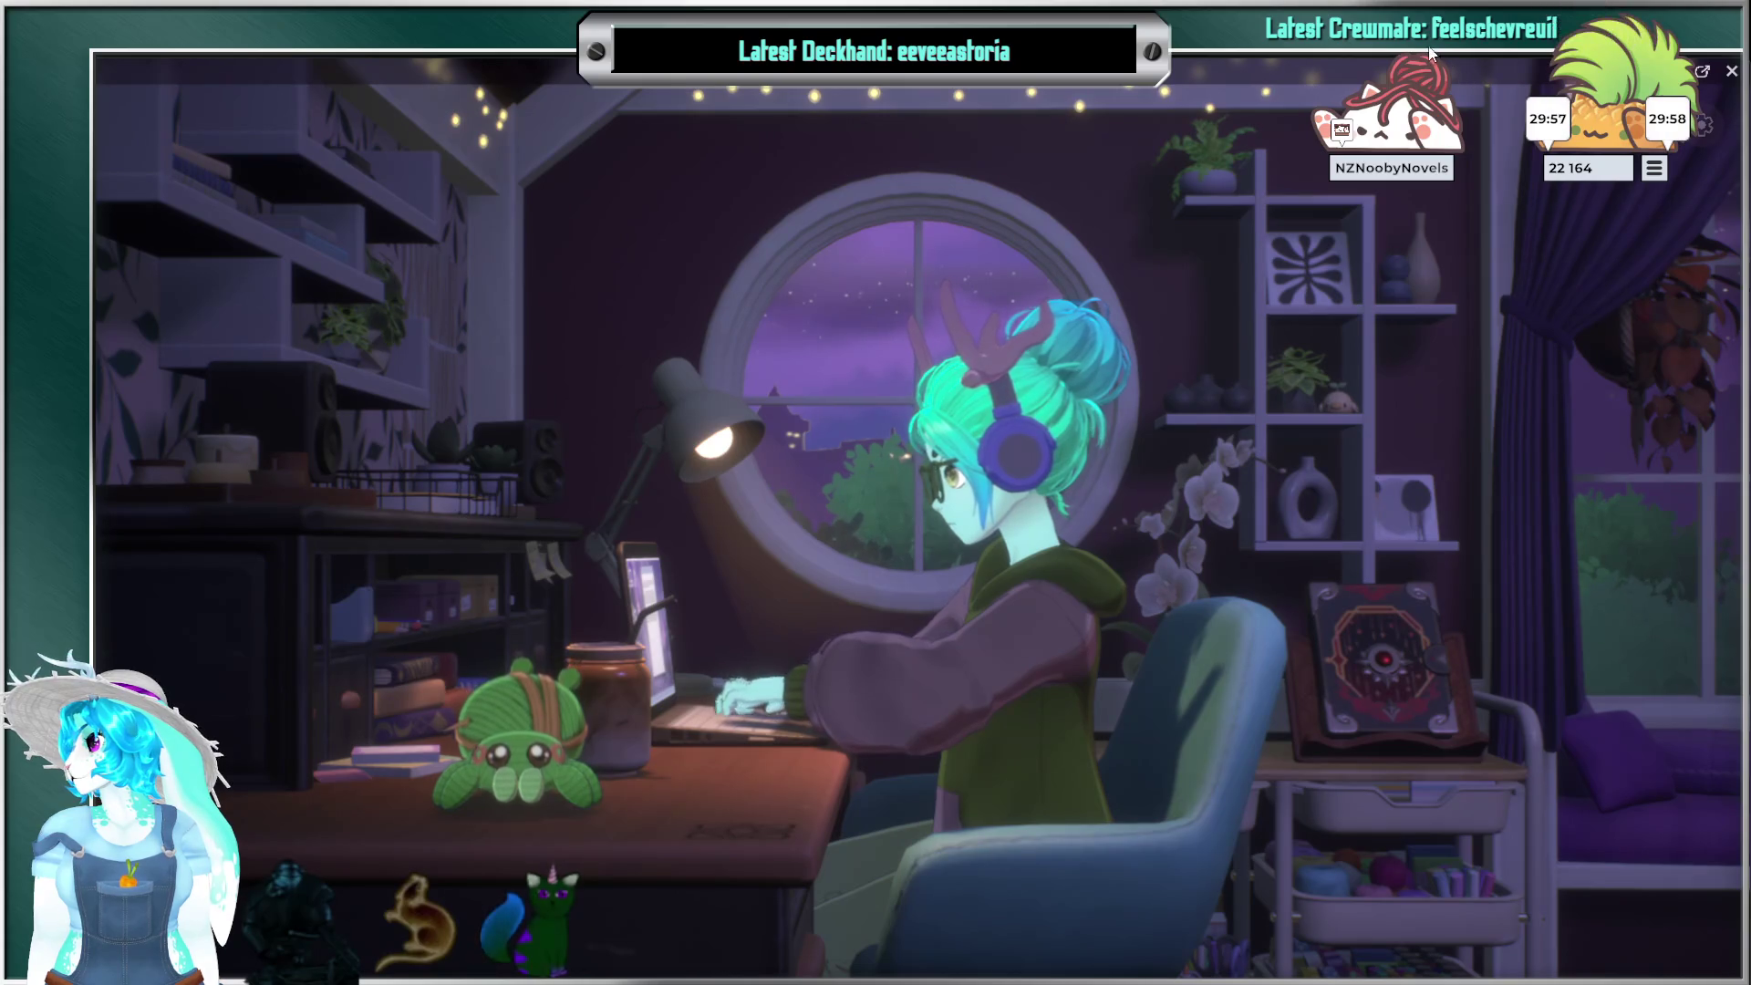
{"action": "mouse_move", "coordinate": [1659, 184]}
{"action": "left_mouse_down"}
{"action": "mouse_move", "coordinate": [852, 396]}
{"action": "mouse_move", "coordinate": [571, 415]}
{"action": "left_mouse_up"}
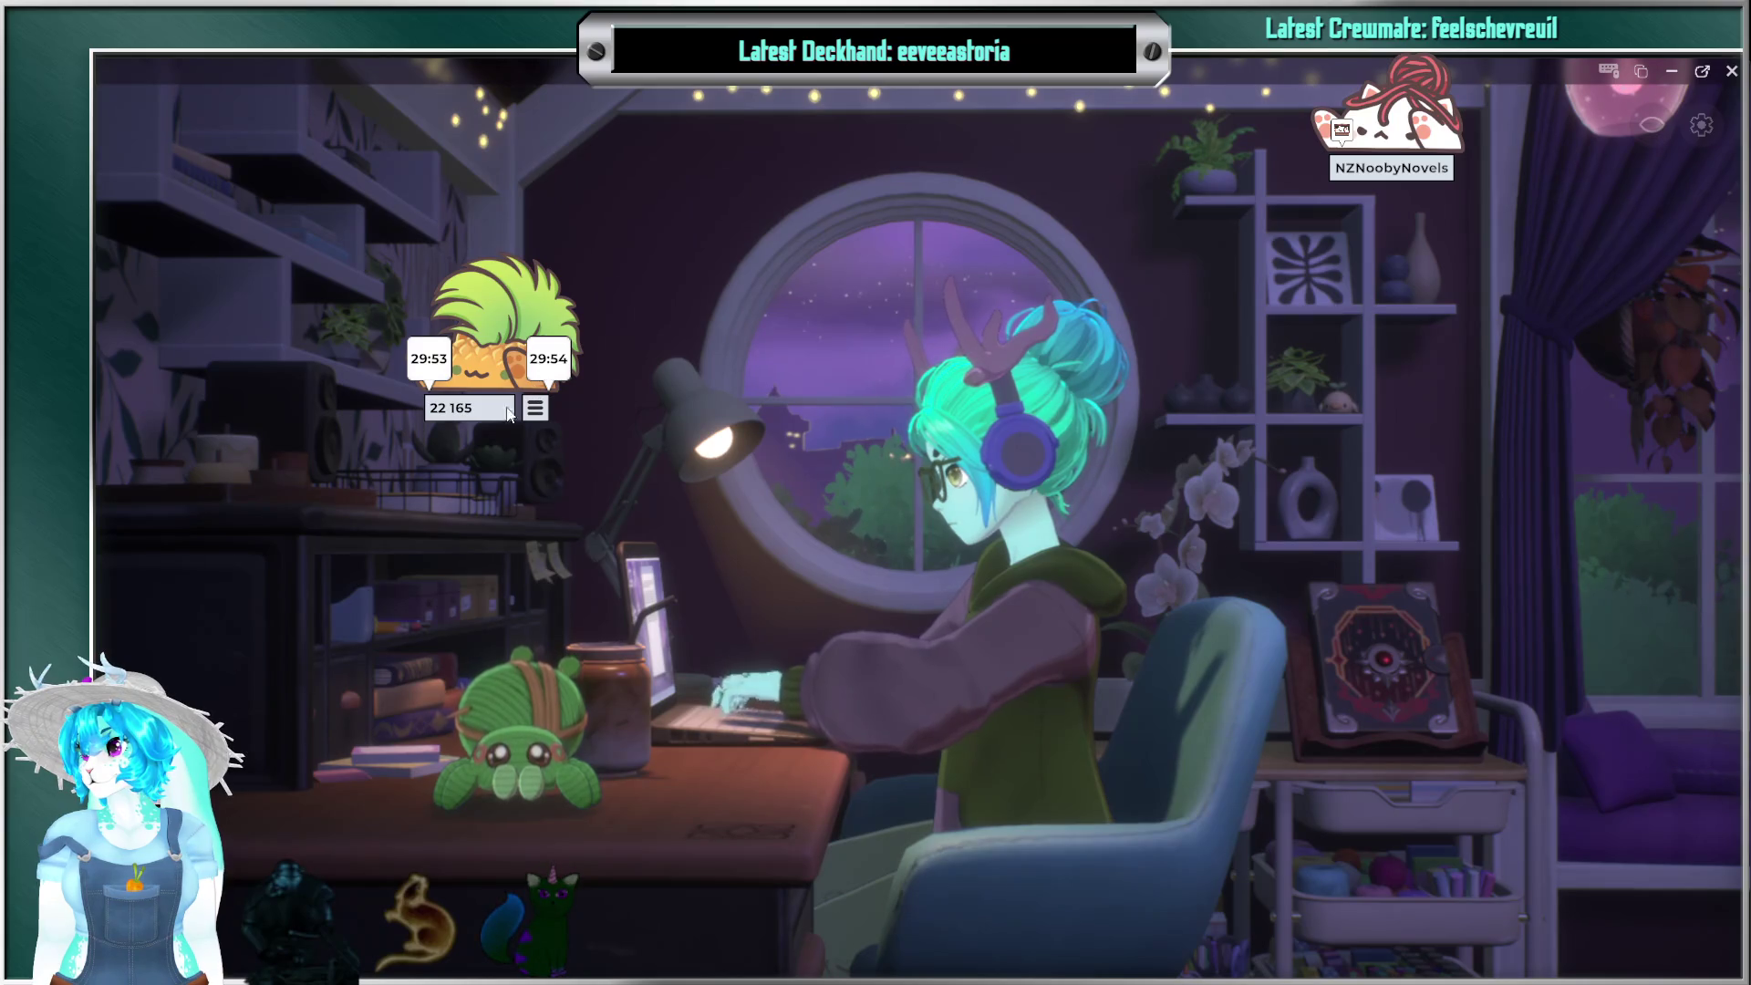
{"action": "left_click", "coordinate": [536, 407]}
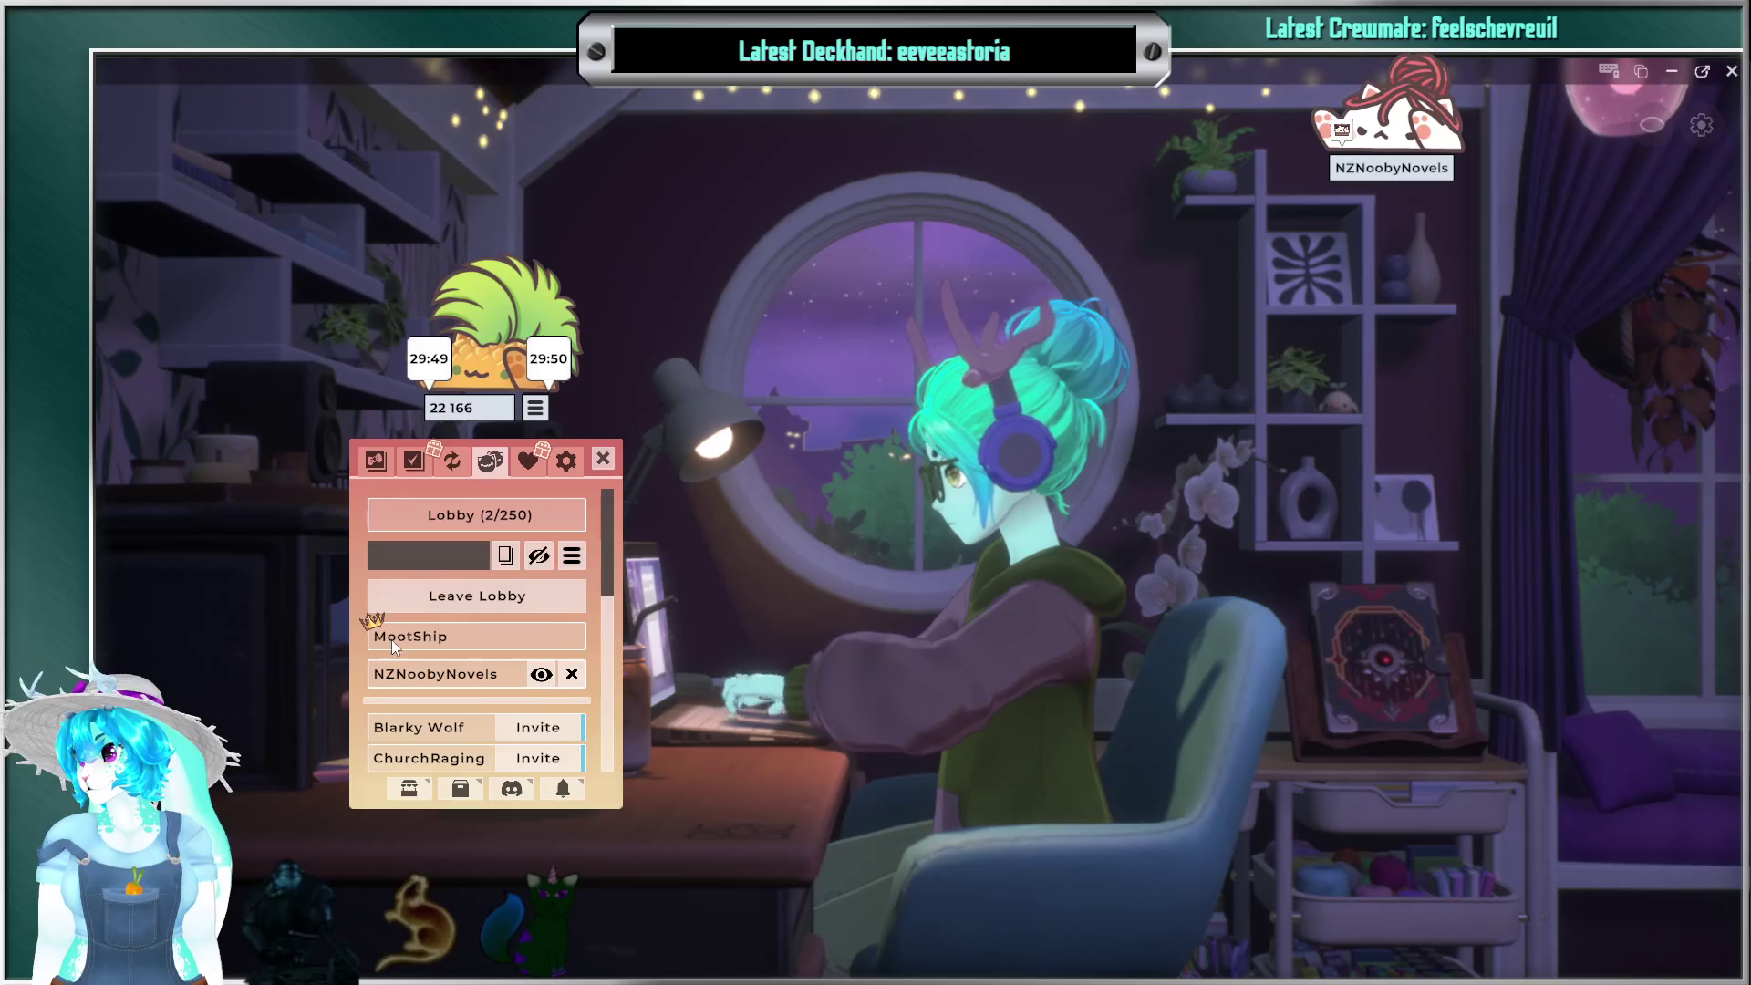
Step: Try the witch hat, leaf hat and antlers on the pet, then dress it in the green fern
{"action": "left_click", "coordinate": [372, 460]}
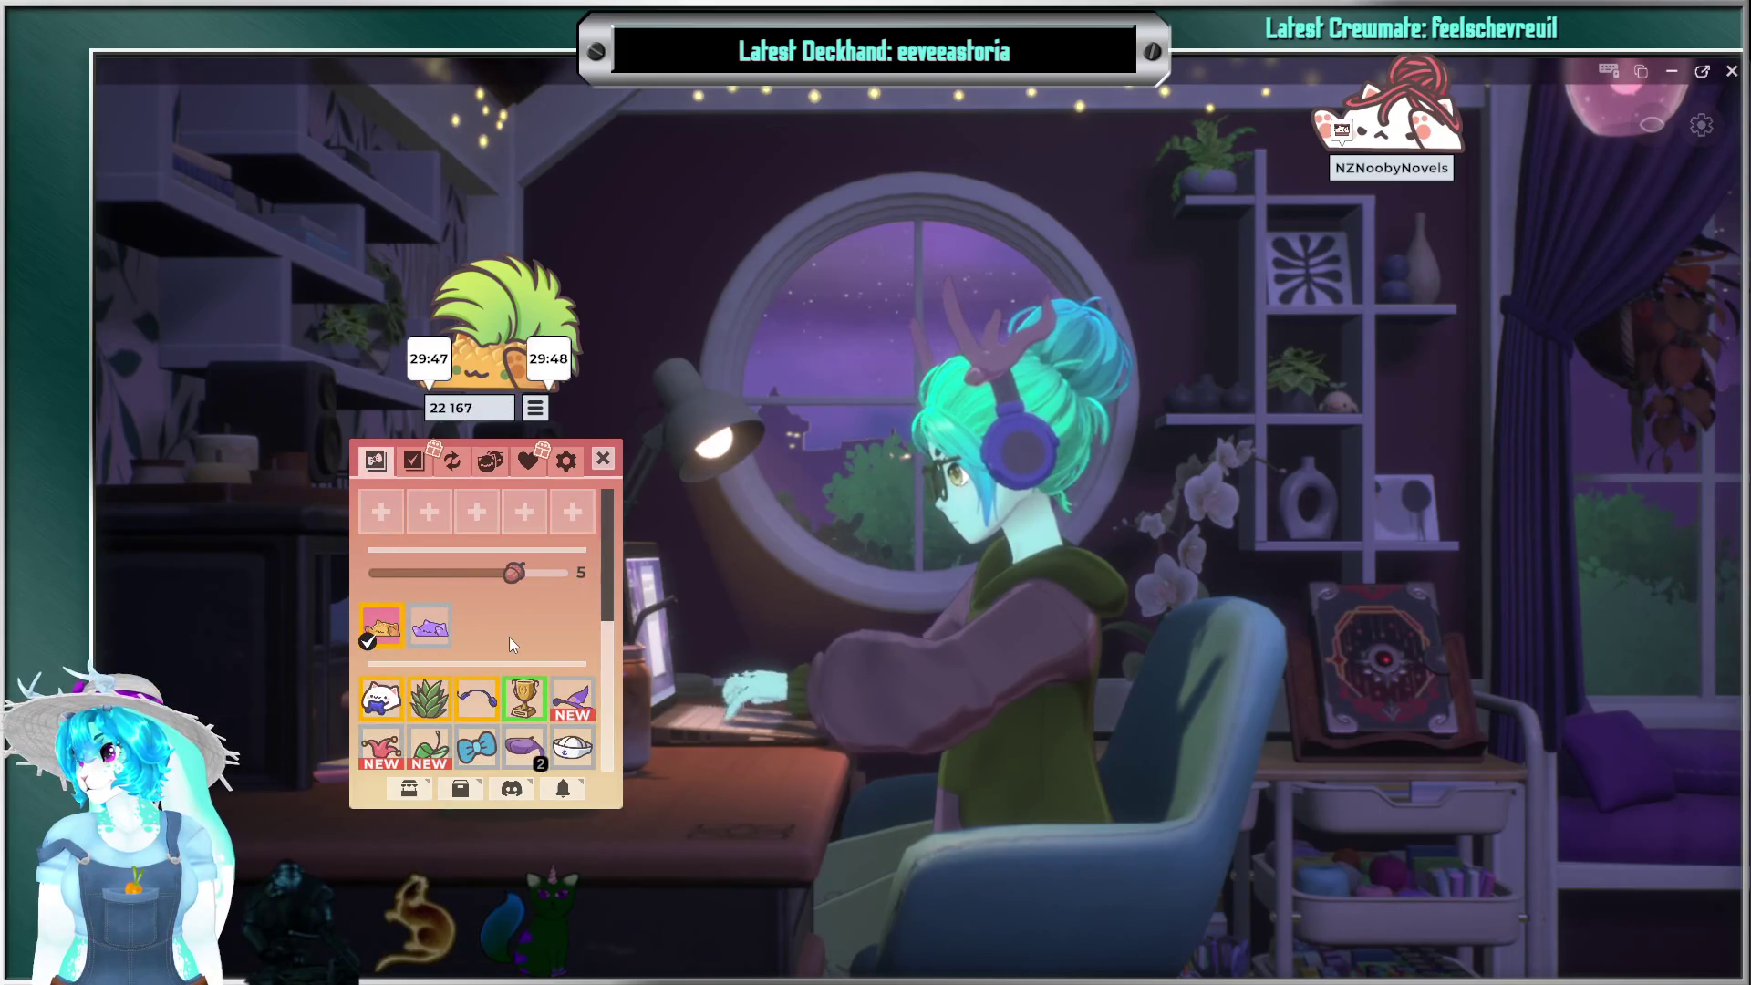
{"action": "scroll", "coordinate": [511, 637], "scroll_direction": "down", "scroll_amount": 1}
{"action": "left_click", "coordinate": [572, 675]}
{"action": "left_click", "coordinate": [429, 725]}
{"action": "scroll", "coordinate": [504, 659], "scroll_direction": "down", "scroll_amount": 2}
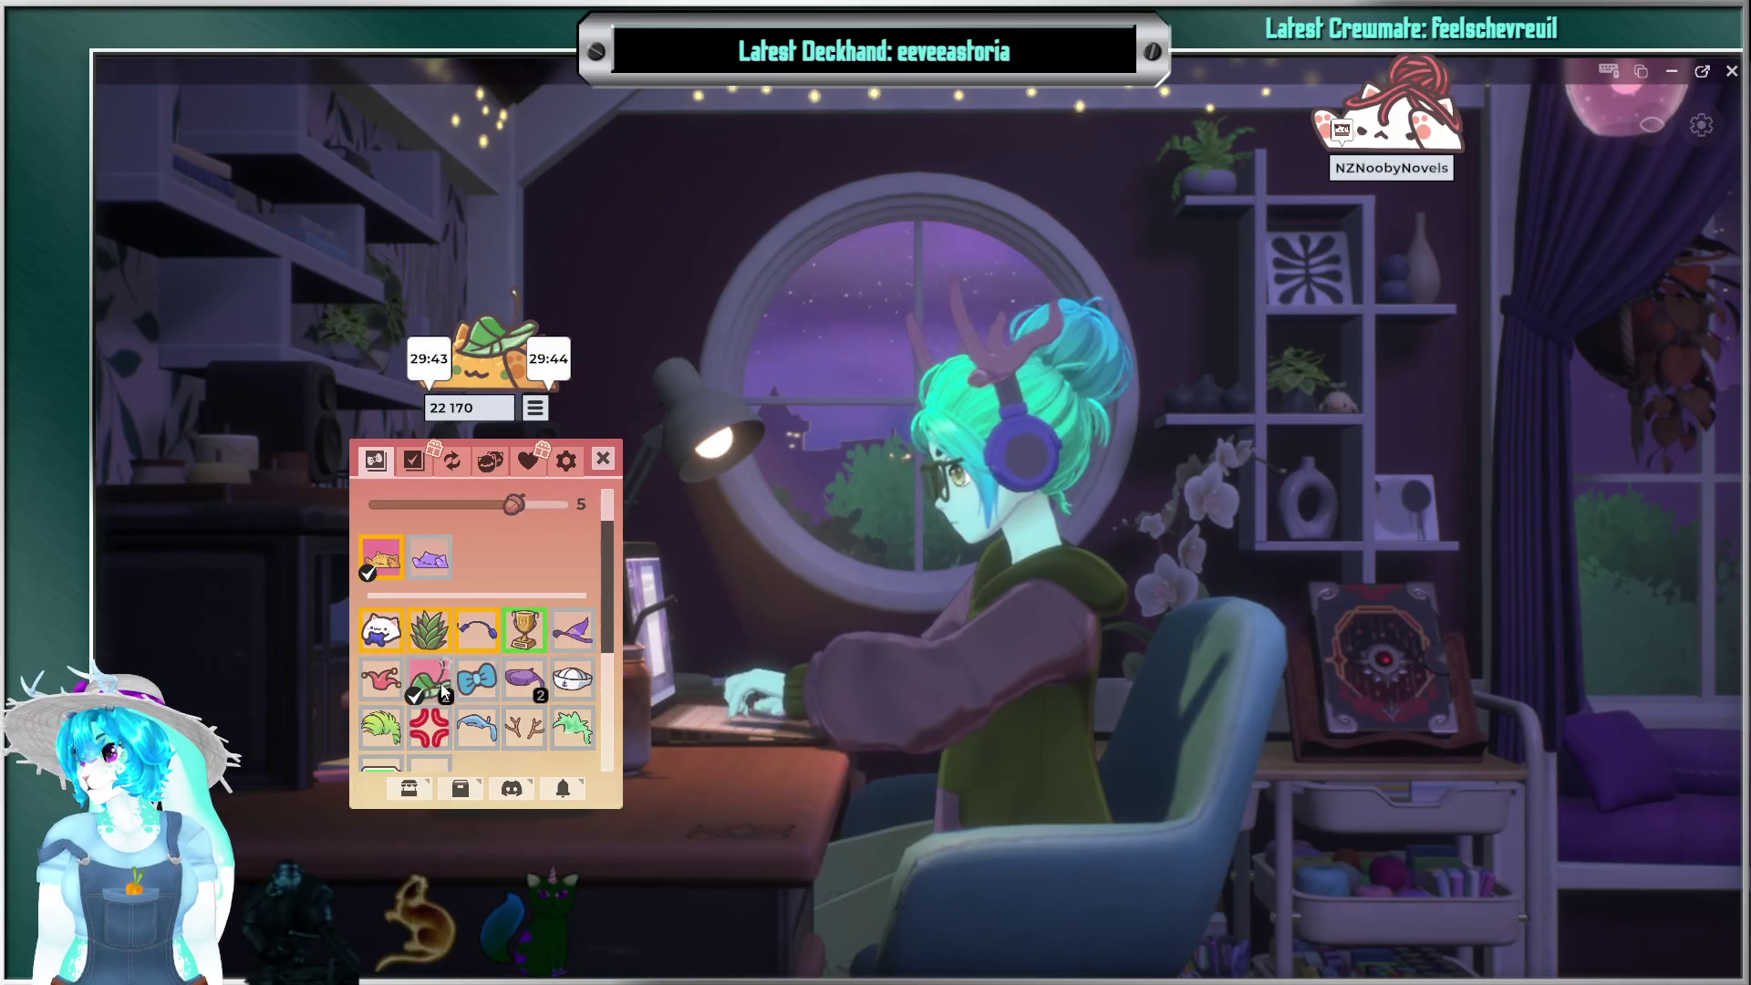
{"action": "scroll", "coordinate": [475, 676], "scroll_direction": "down", "scroll_amount": 1}
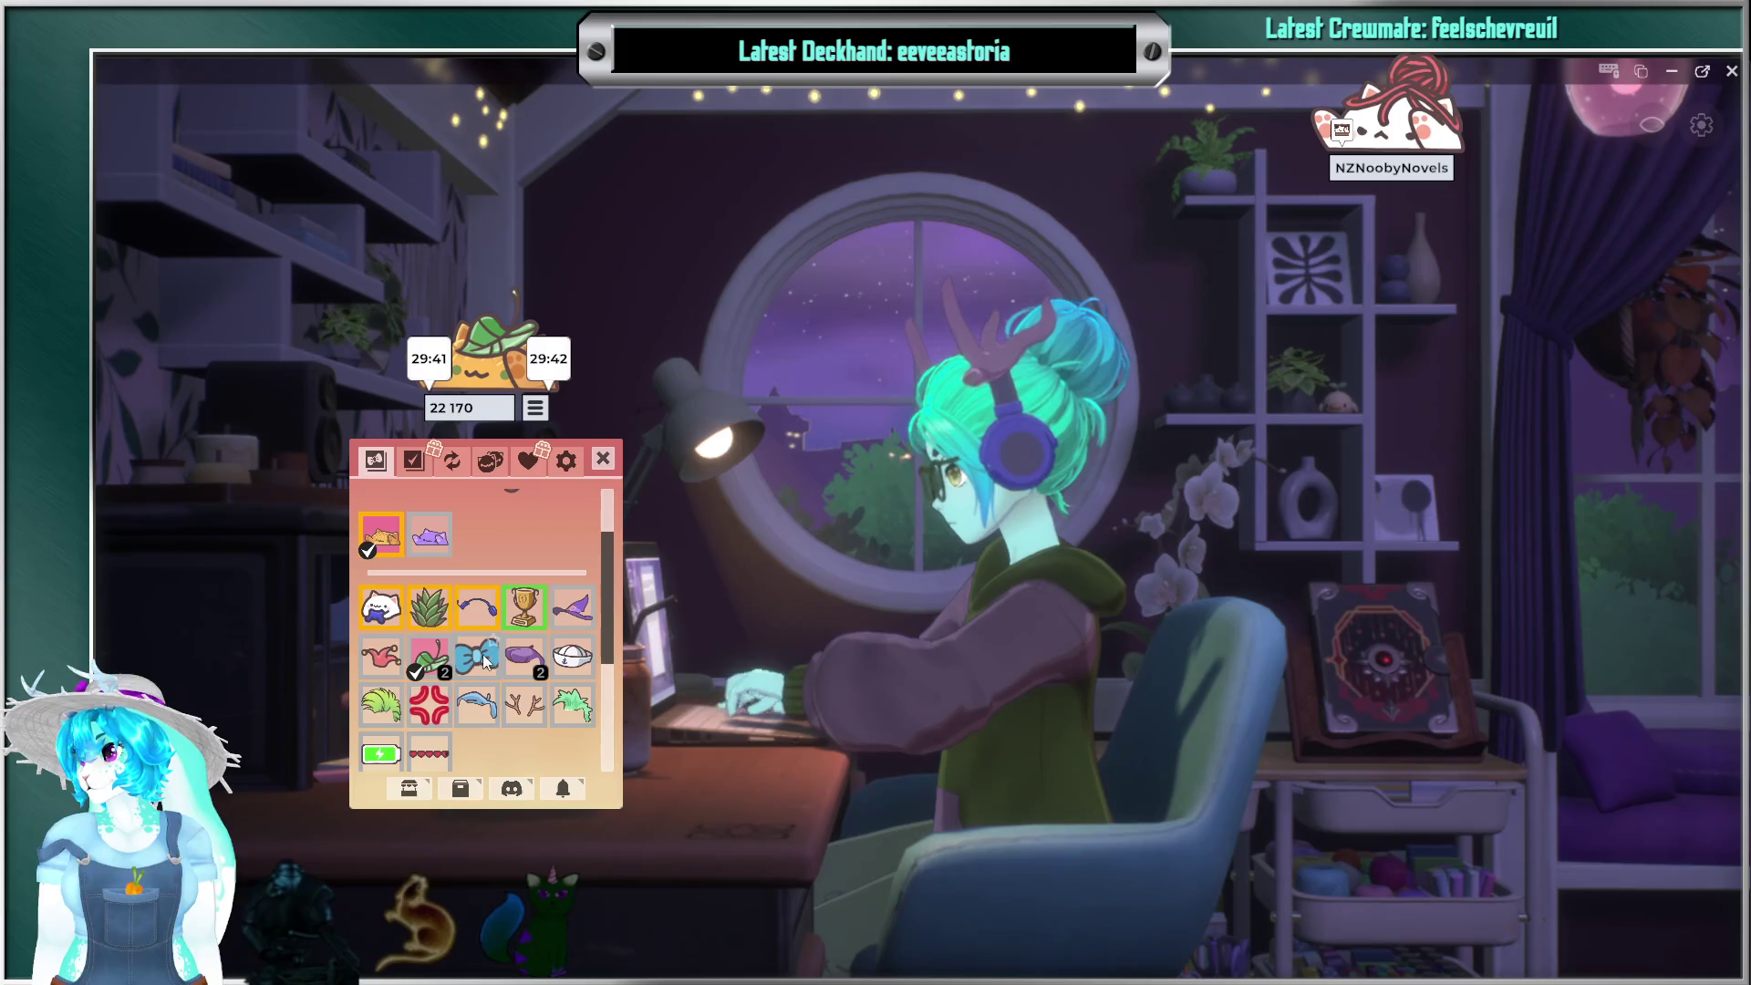
{"action": "left_click", "coordinate": [530, 707]}
{"action": "left_click", "coordinate": [572, 705]}
{"action": "scroll", "coordinate": [504, 671], "scroll_direction": "down", "scroll_amount": 6}
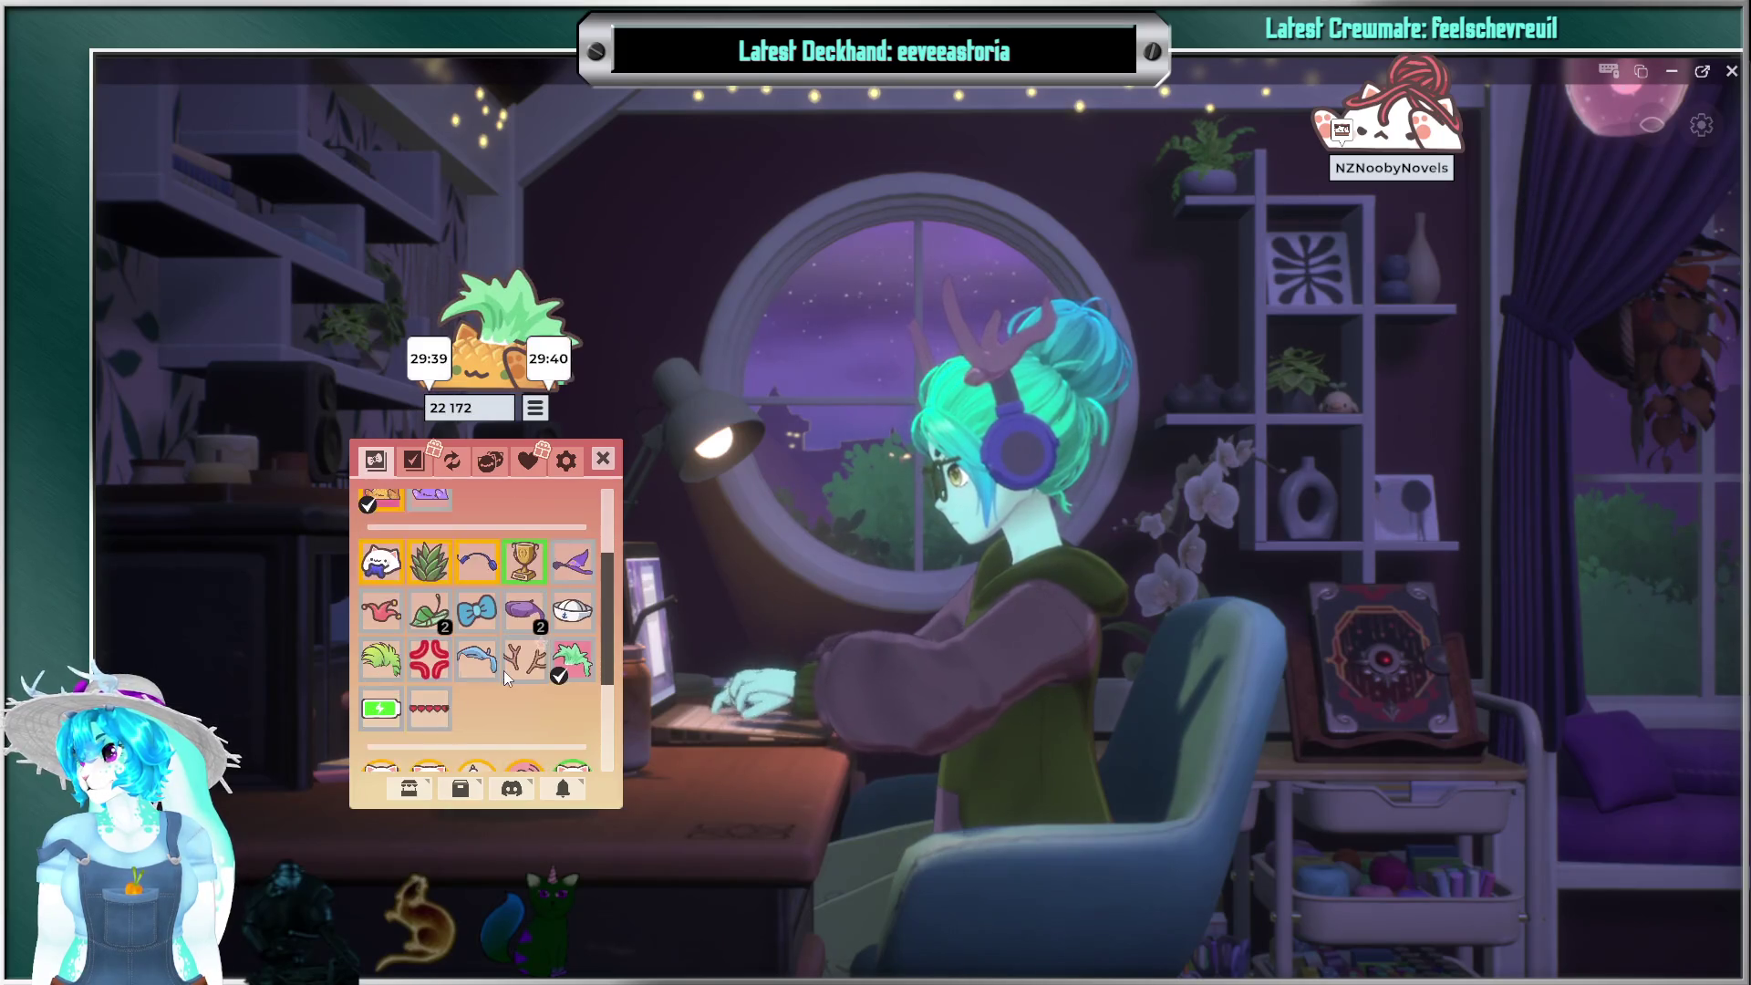
{"action": "scroll", "coordinate": [471, 629], "scroll_direction": "up", "scroll_amount": 10}
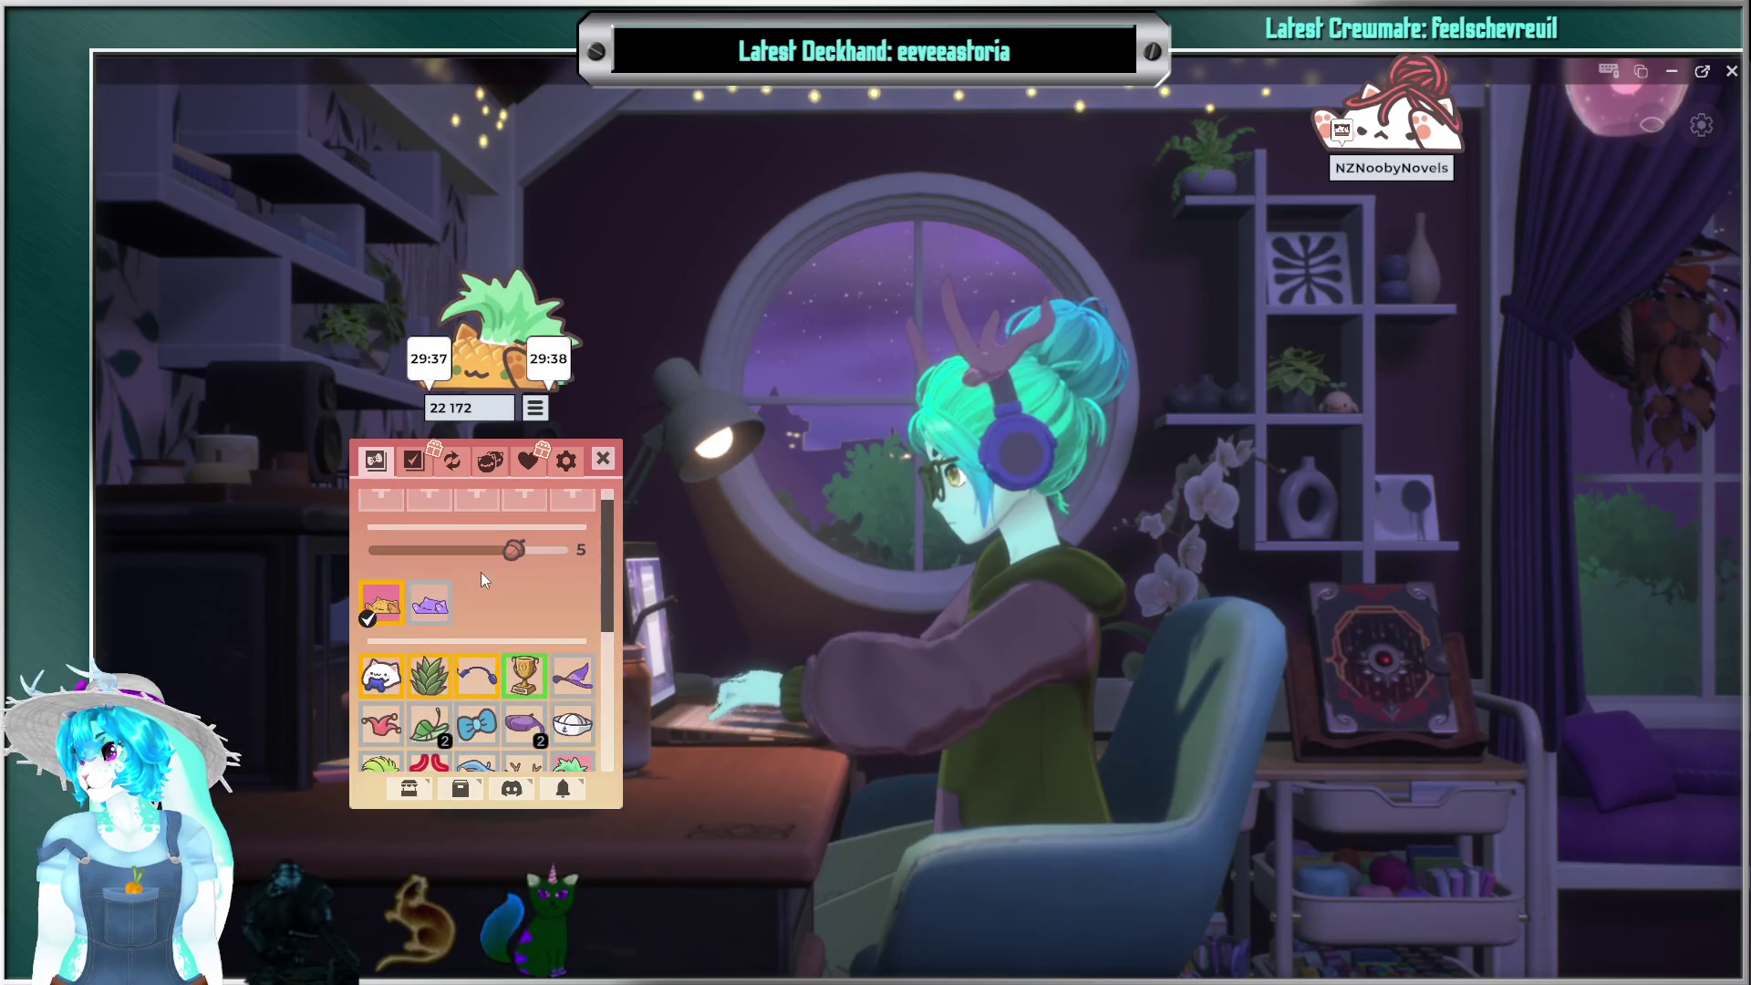
{"action": "left_click", "coordinate": [454, 458]}
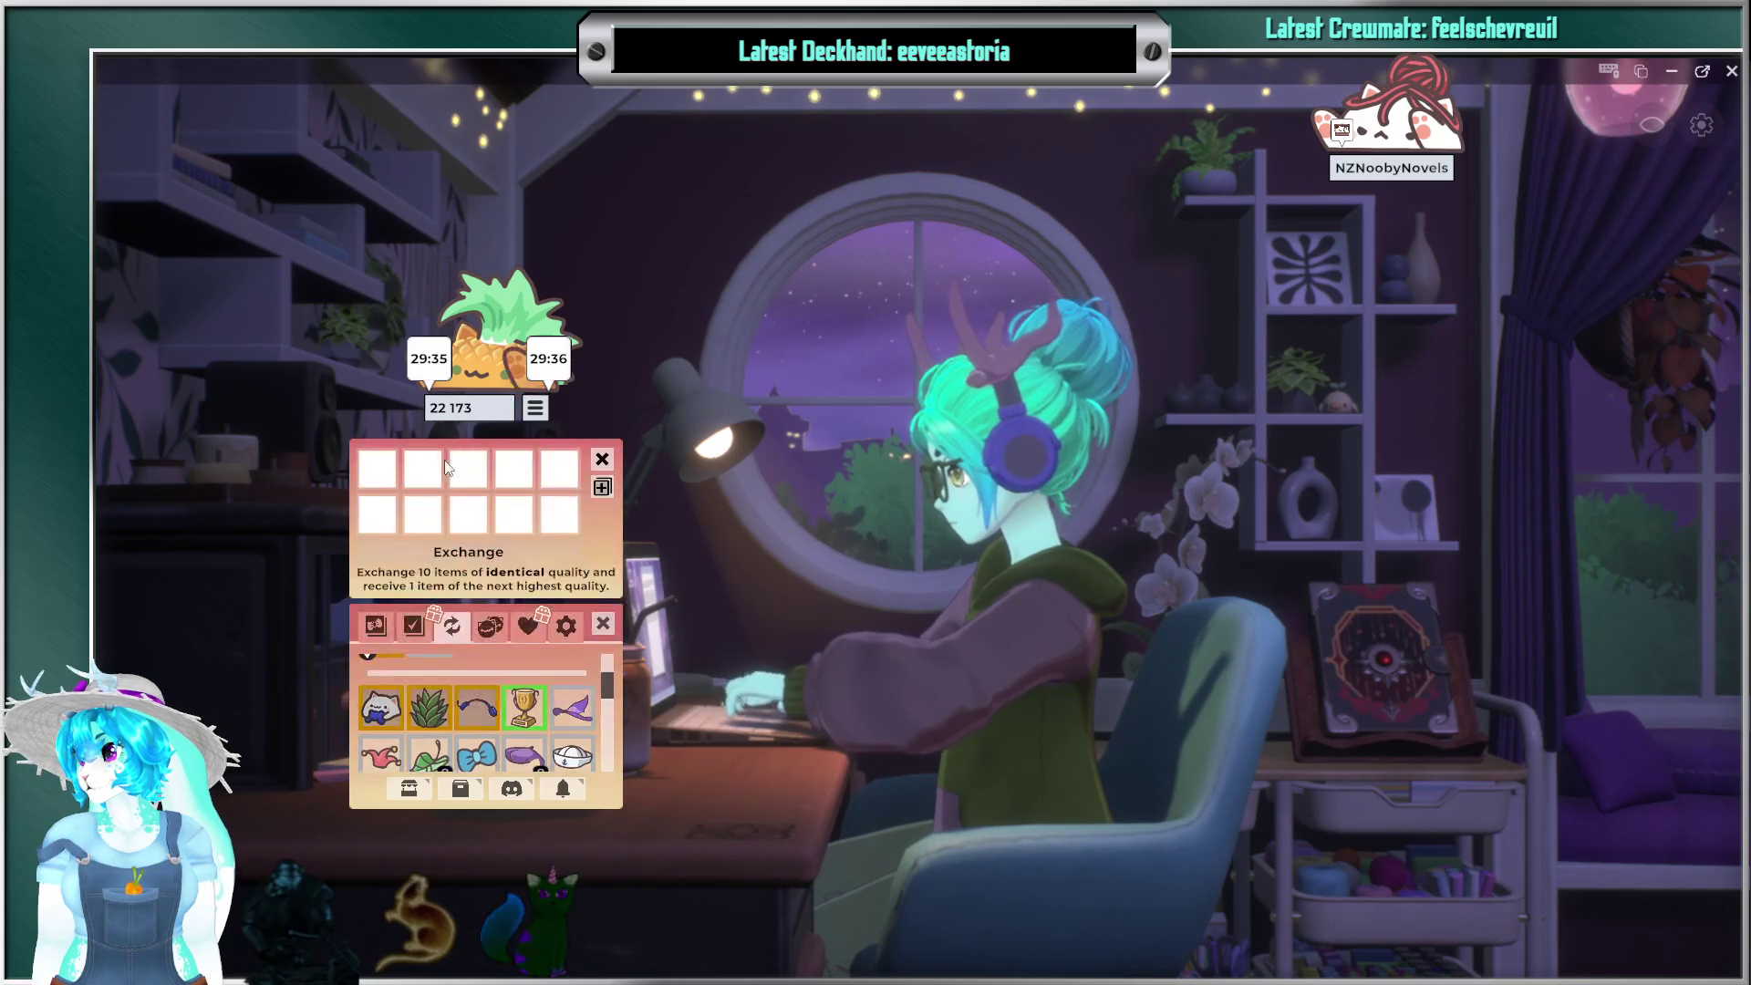
Step: Add cat, flag and broken-heart items to the exchange slots, close the menus, and move the widget top-right
{"action": "left_click", "coordinate": [603, 489]}
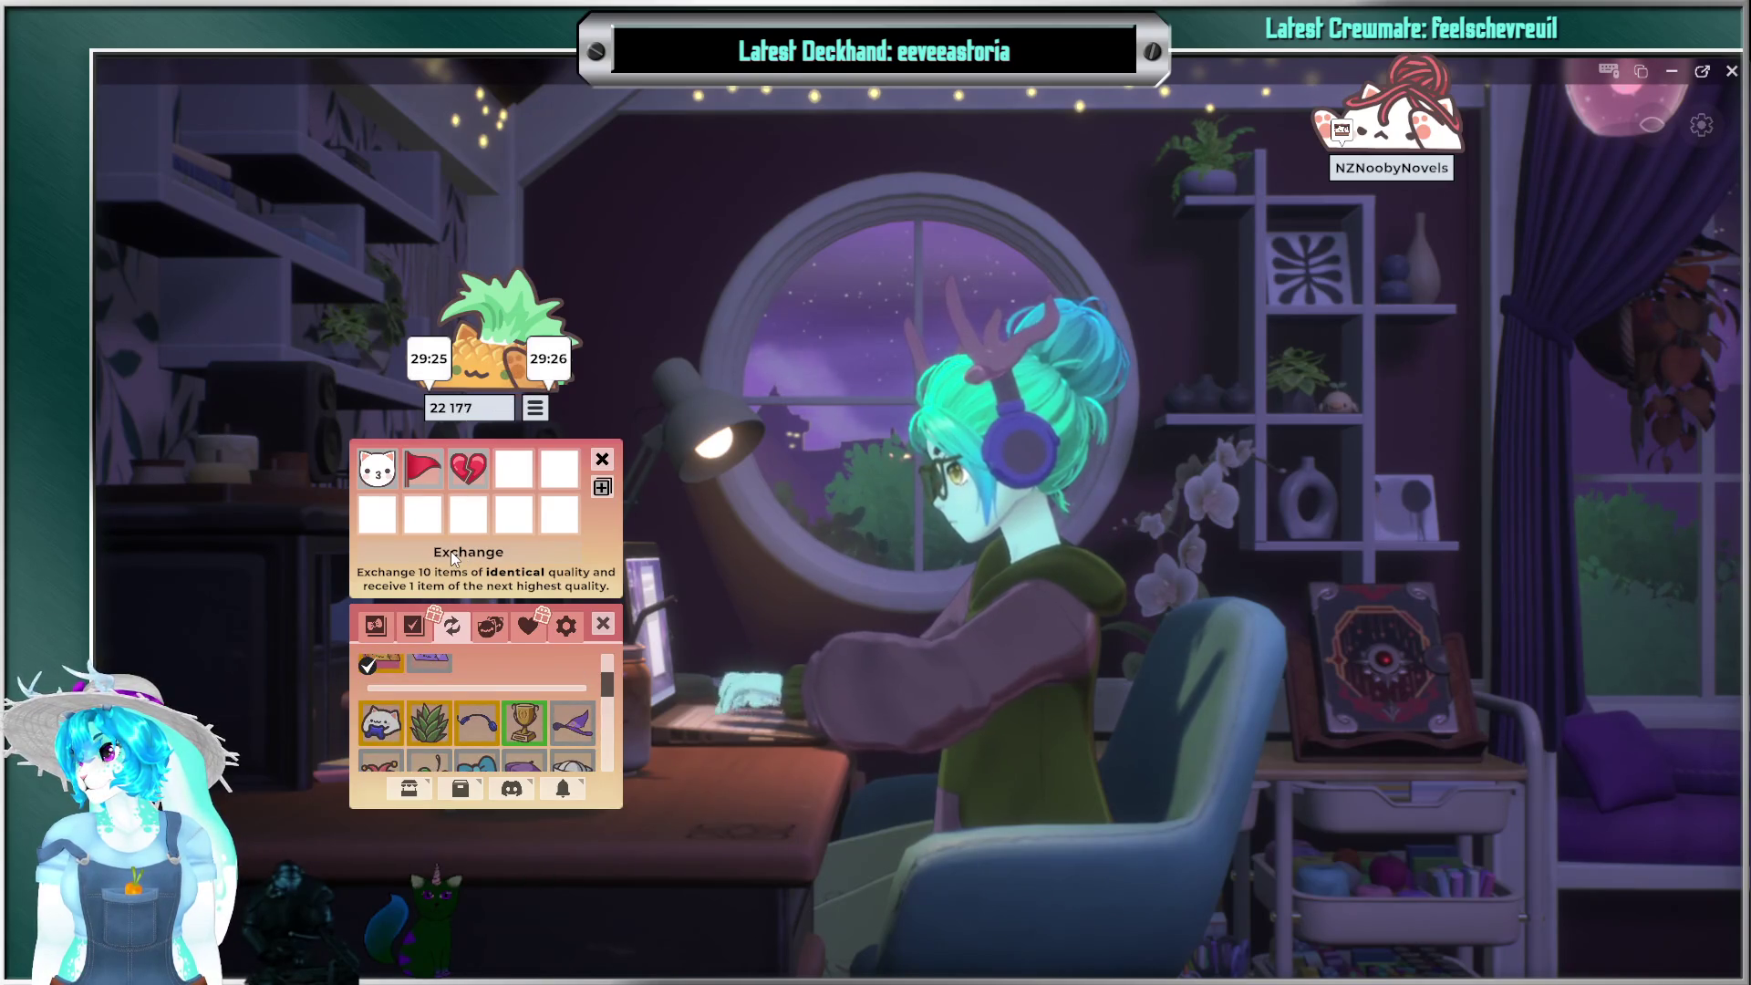
{"action": "left_click", "coordinate": [602, 461]}
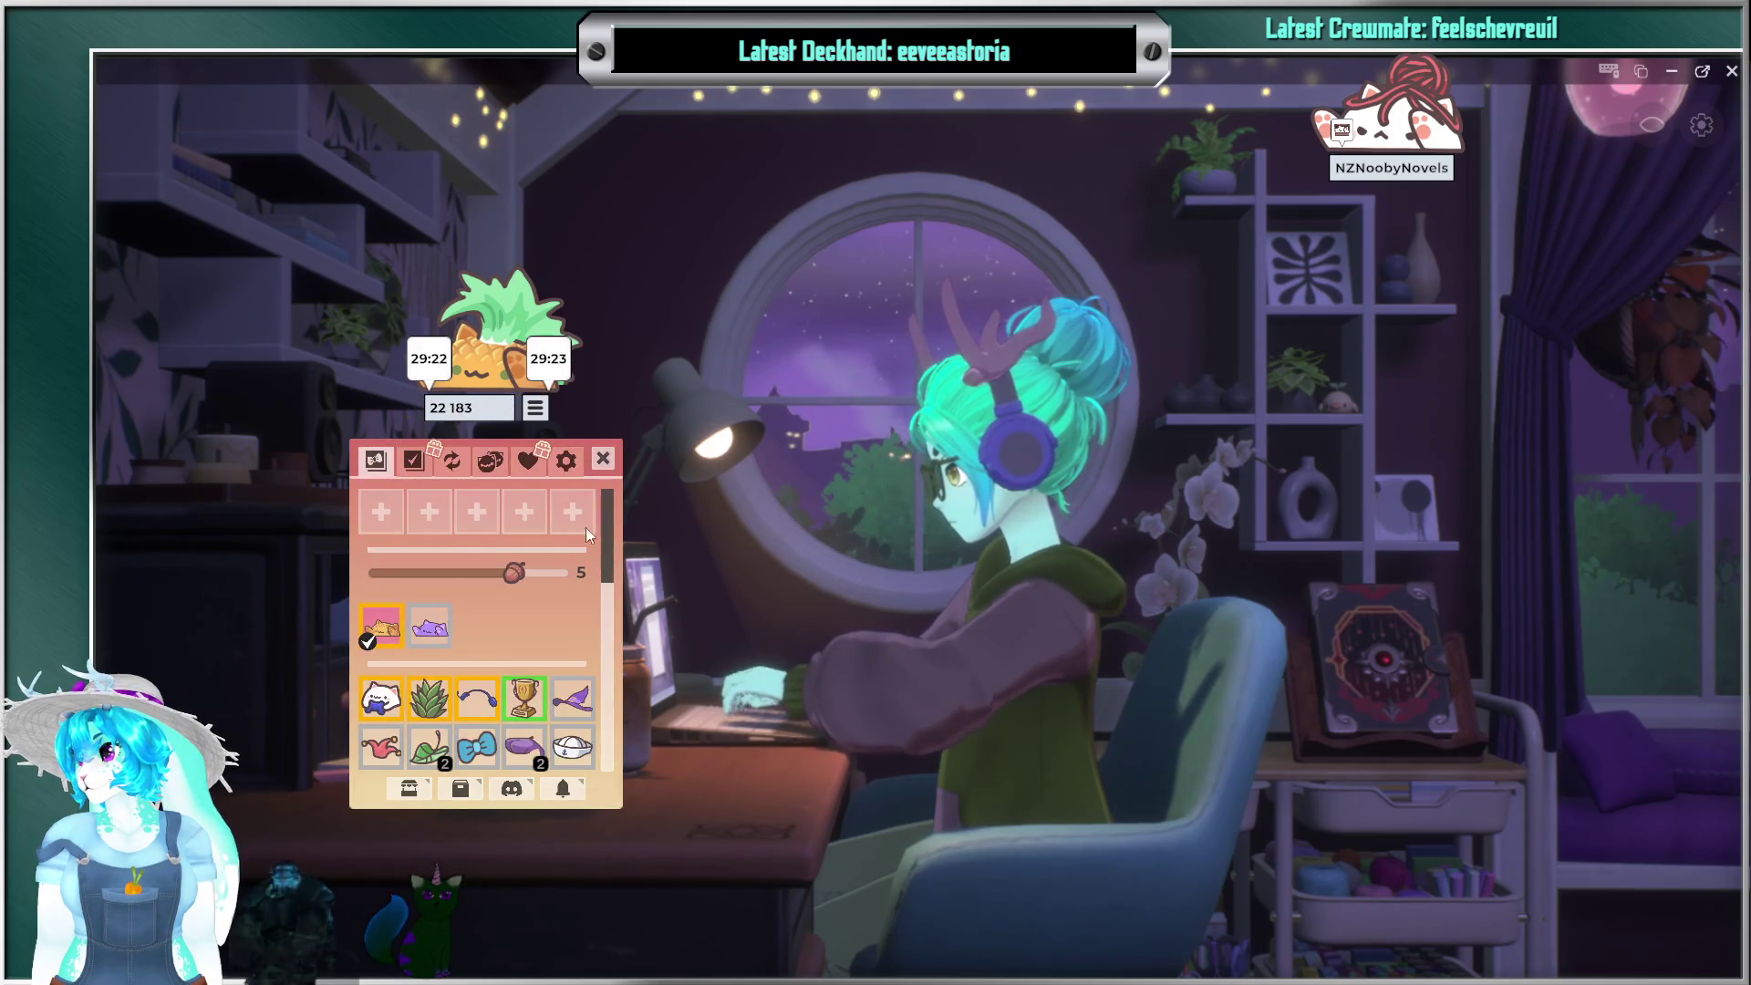
{"action": "left_click", "coordinate": [602, 461]}
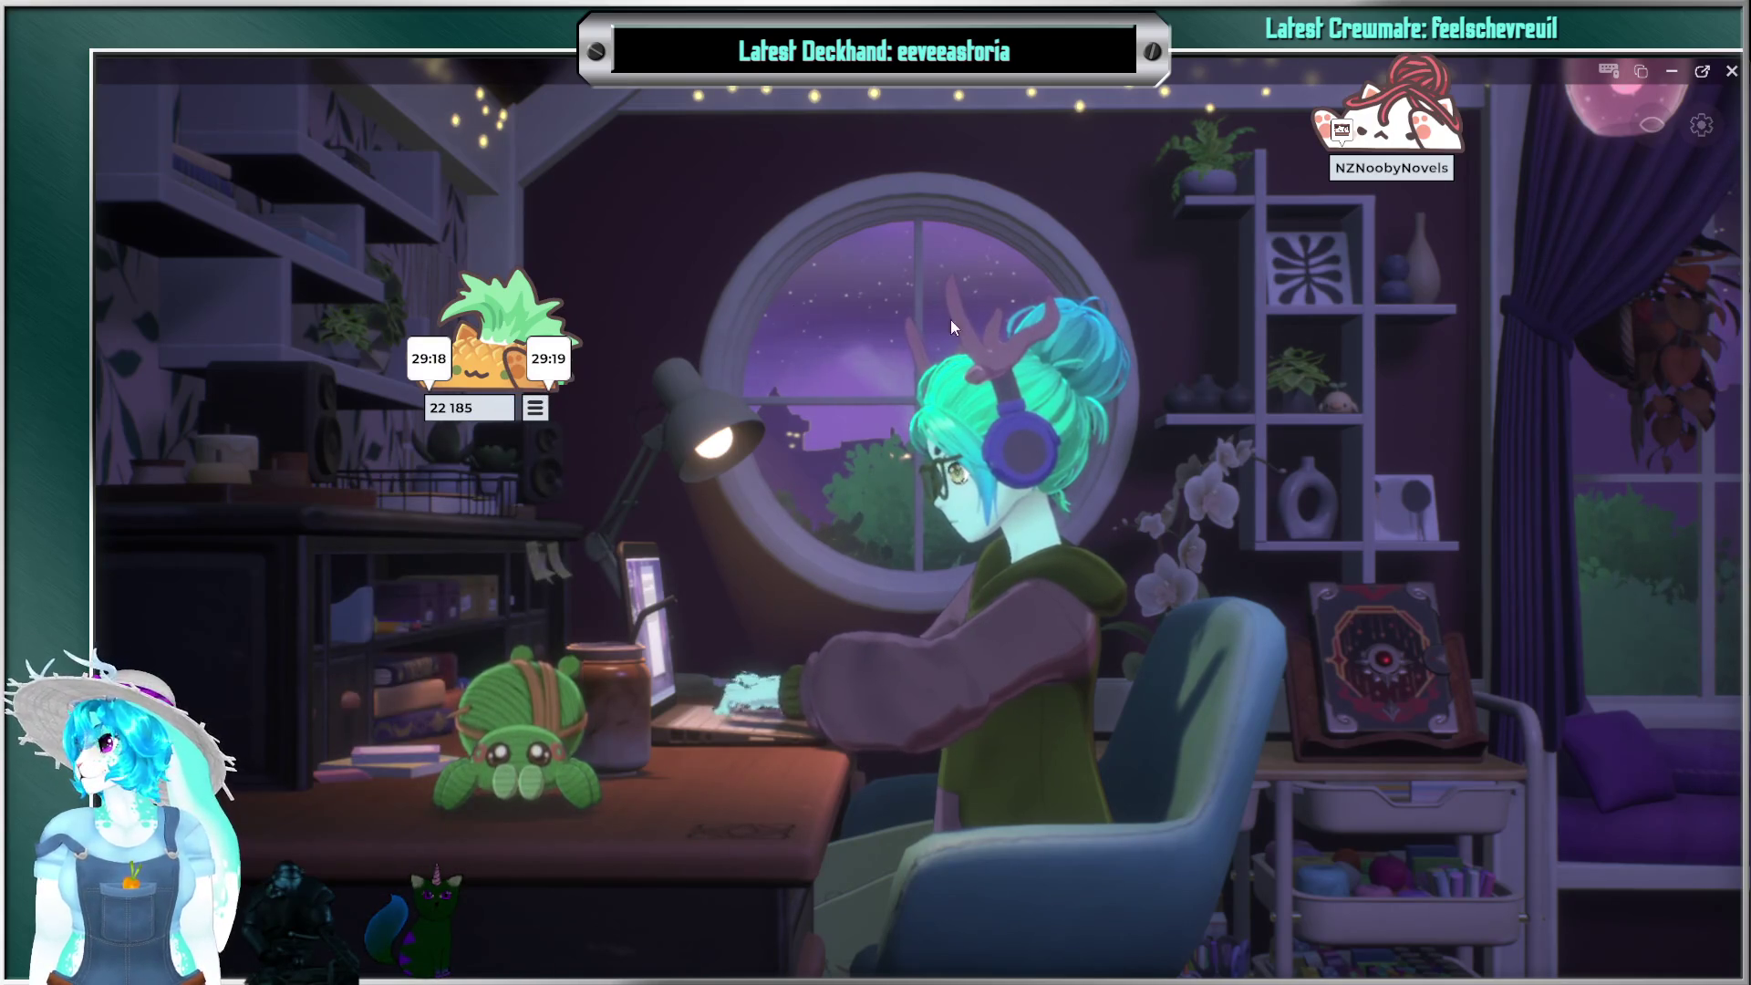
{"action": "mouse_move", "coordinate": [594, 401]}
{"action": "left_mouse_down"}
{"action": "mouse_move", "coordinate": [598, 368]}
{"action": "mouse_move", "coordinate": [1309, 200]}
{"action": "mouse_move", "coordinate": [1626, 167]}
{"action": "left_mouse_up"}
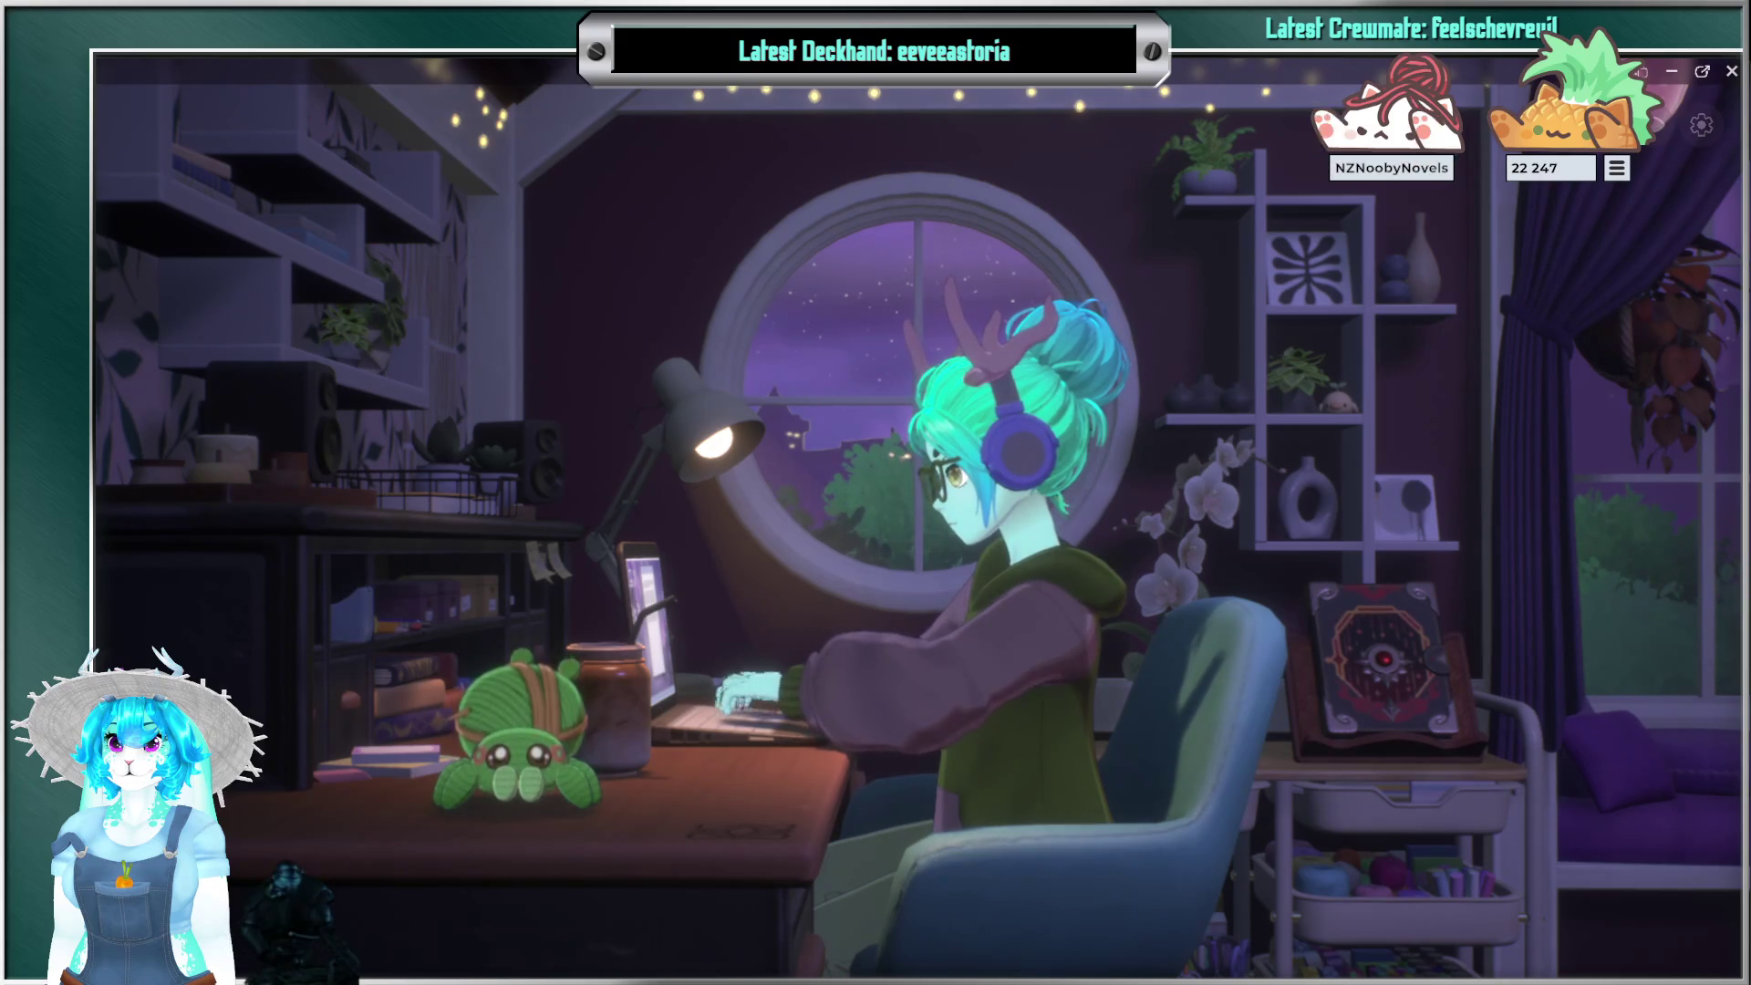
Step: Tap F1 and space several times so the pet counter climbs to 22 253
{"action": "key", "text": "F1"}
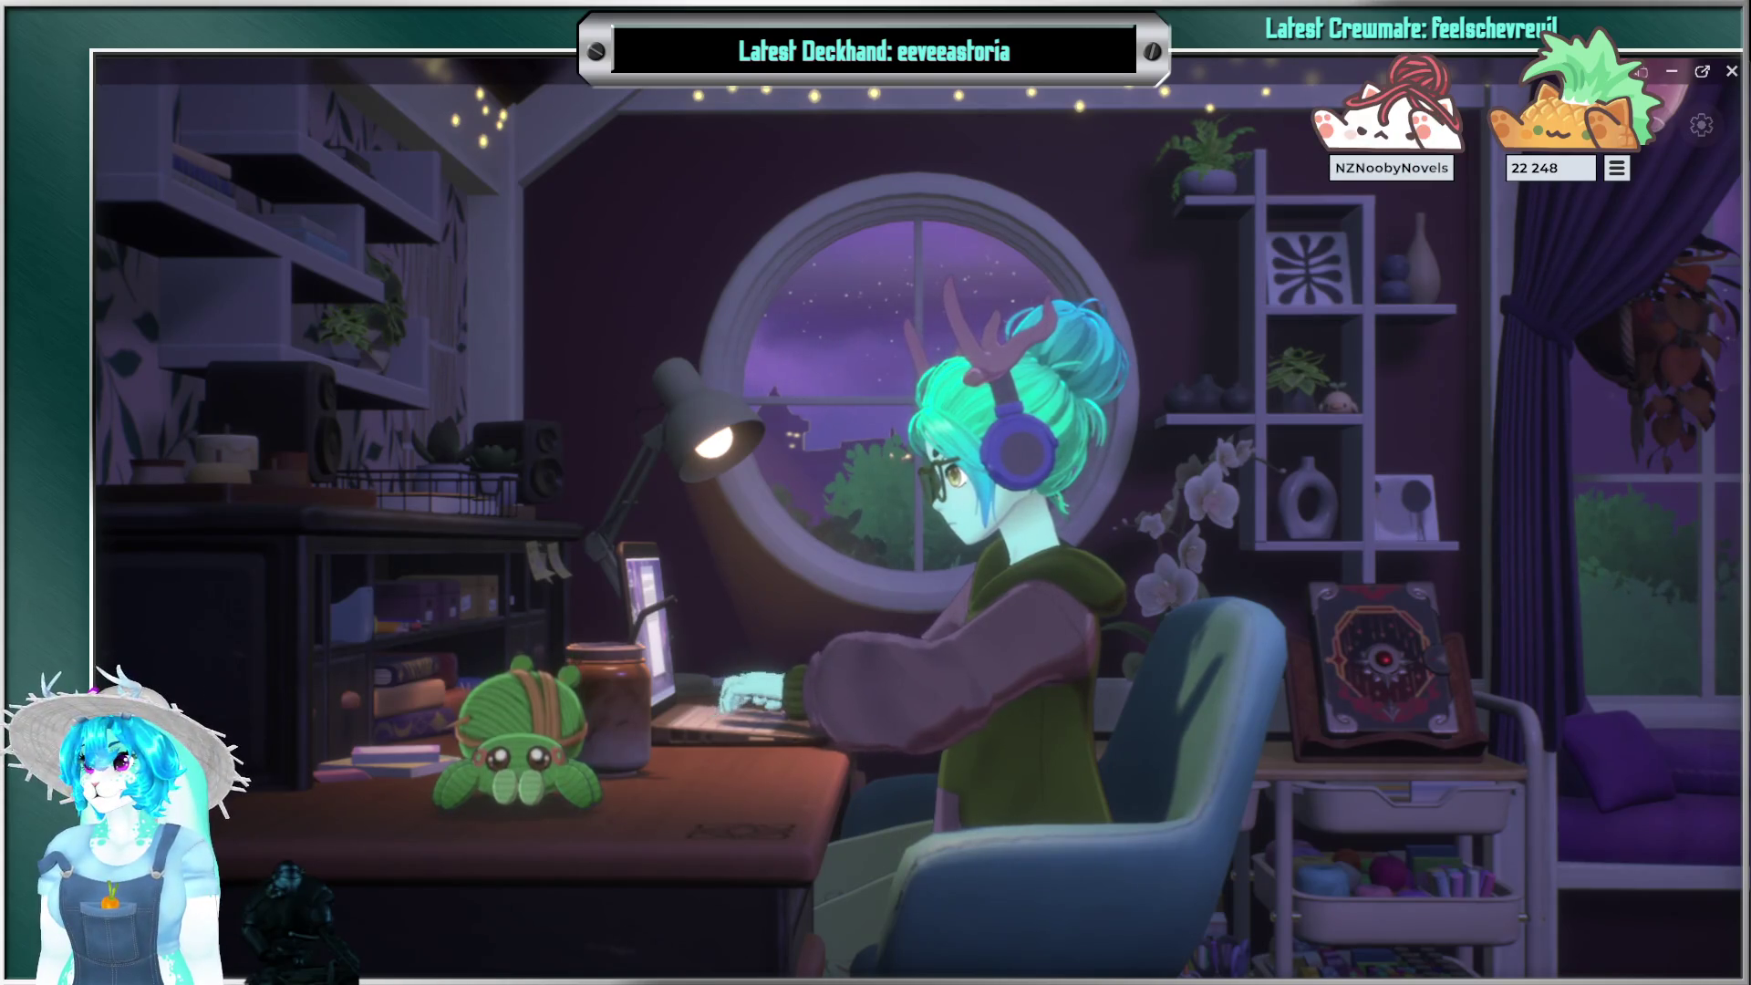
{"action": "key", "text": "space"}
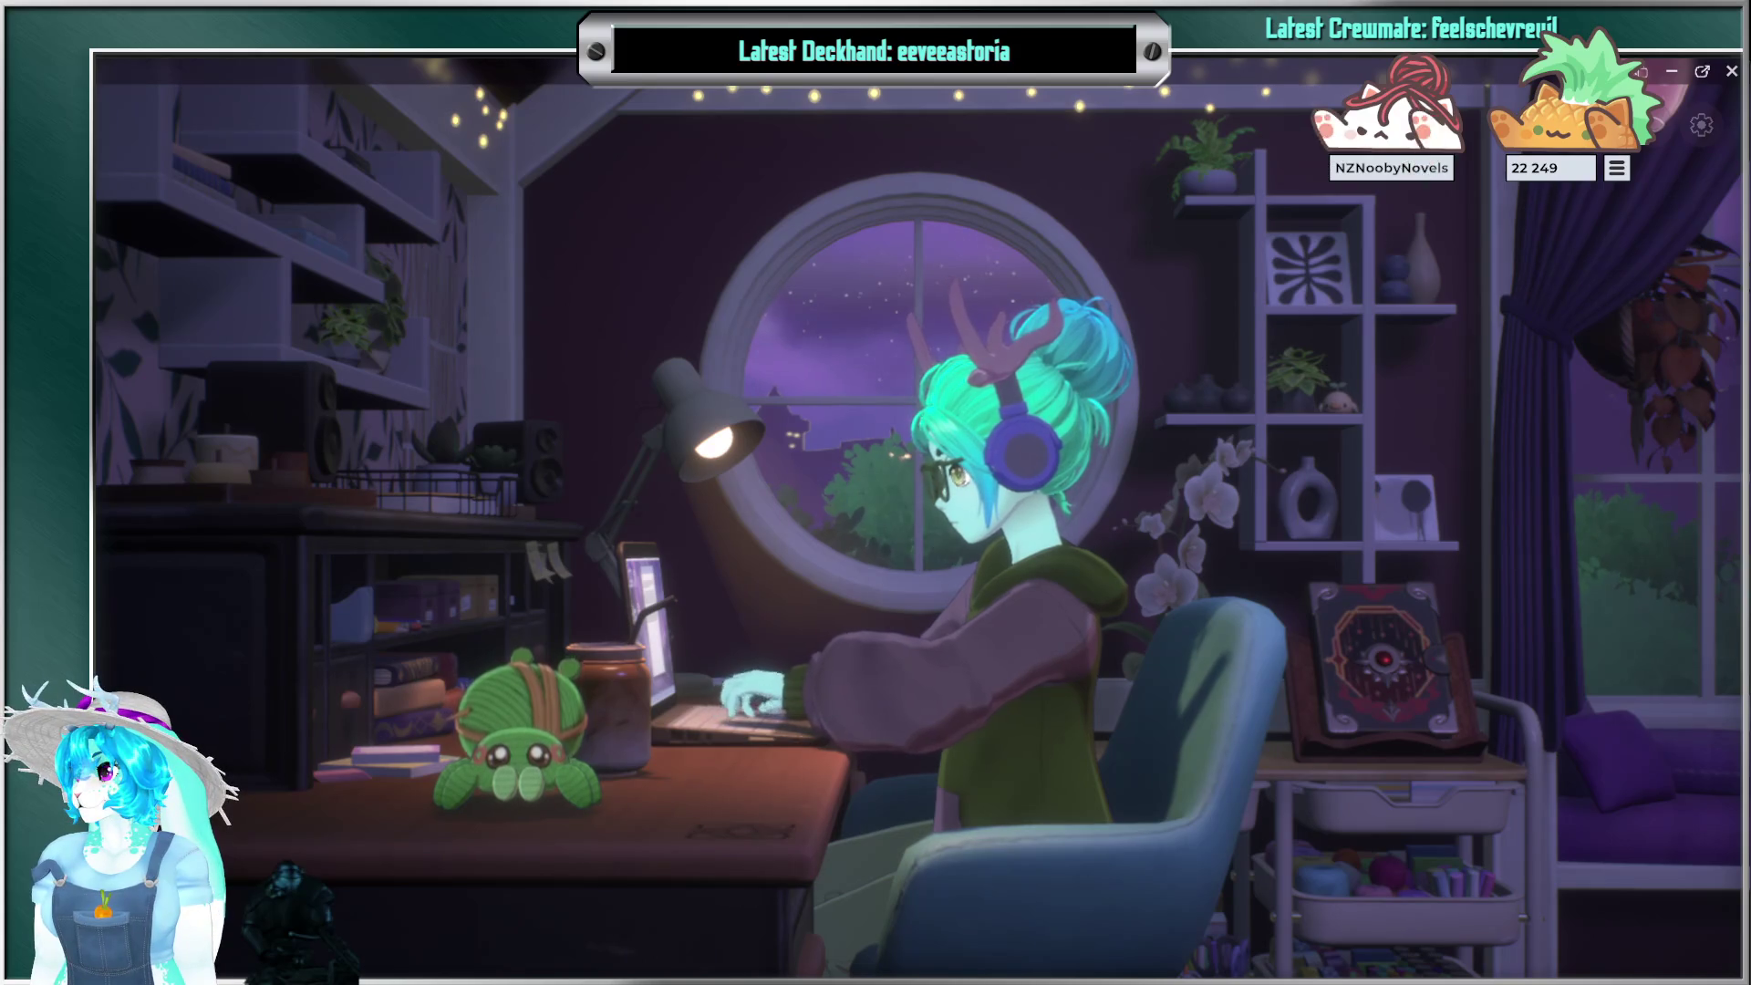
{"action": "key", "text": "space"}
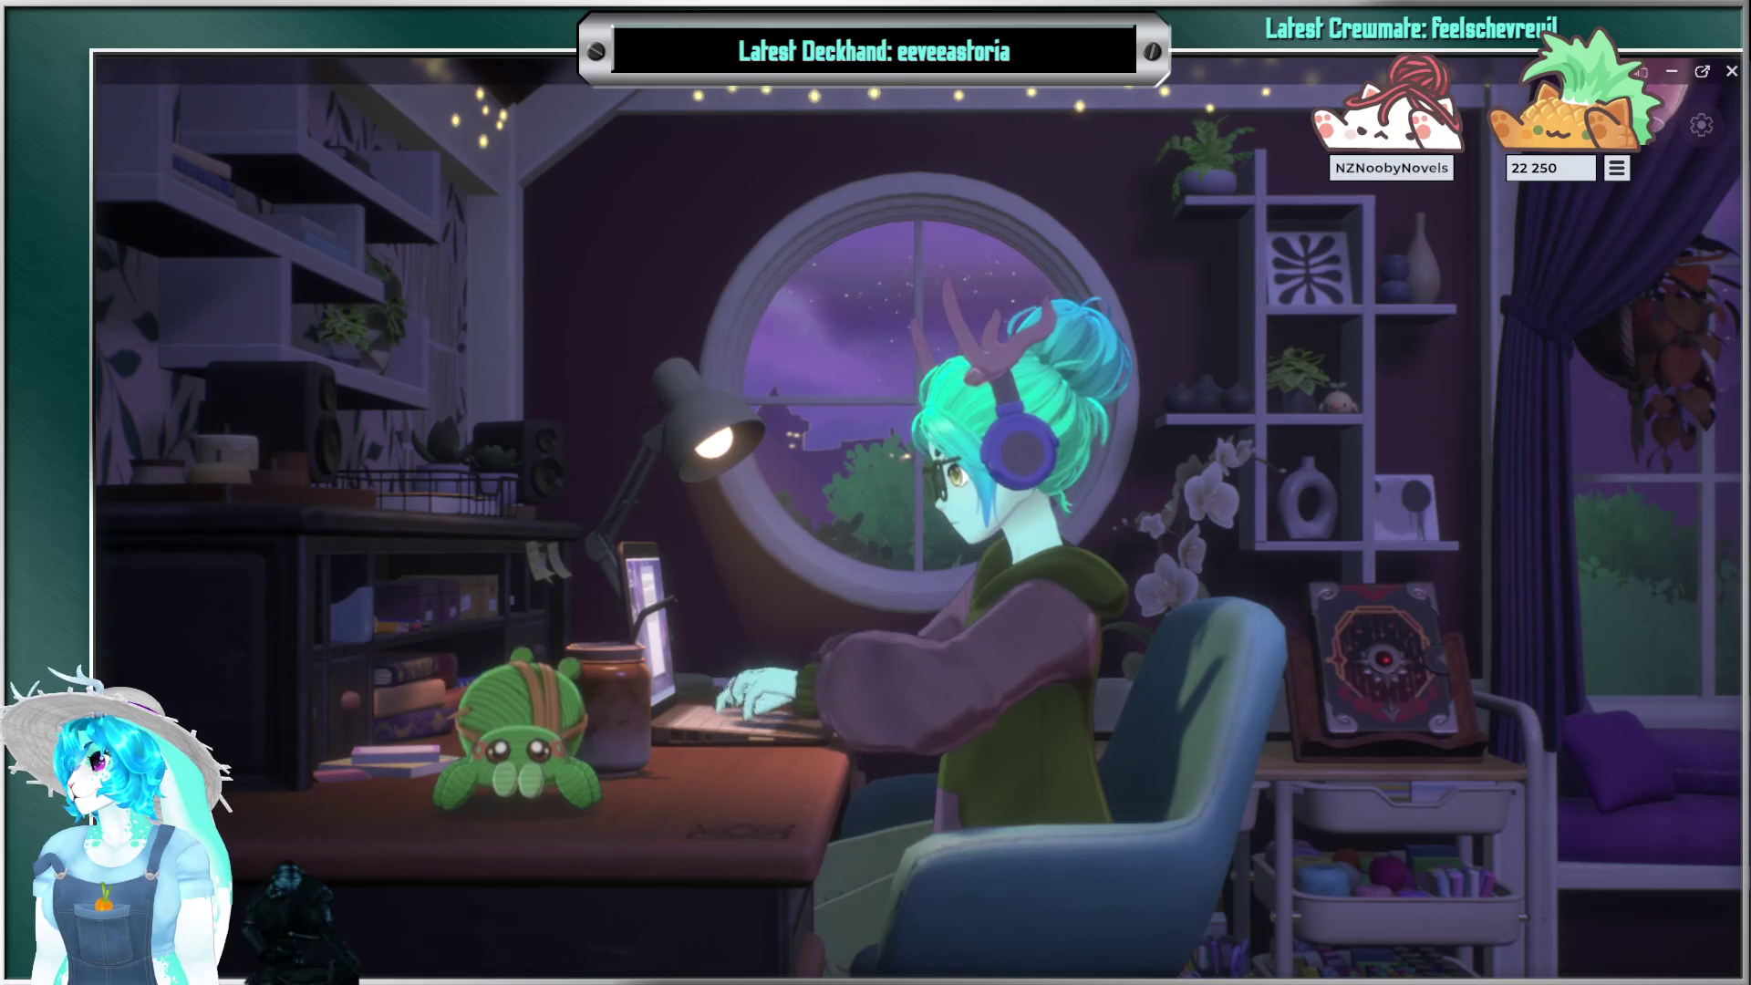
{"action": "key", "text": "space"}
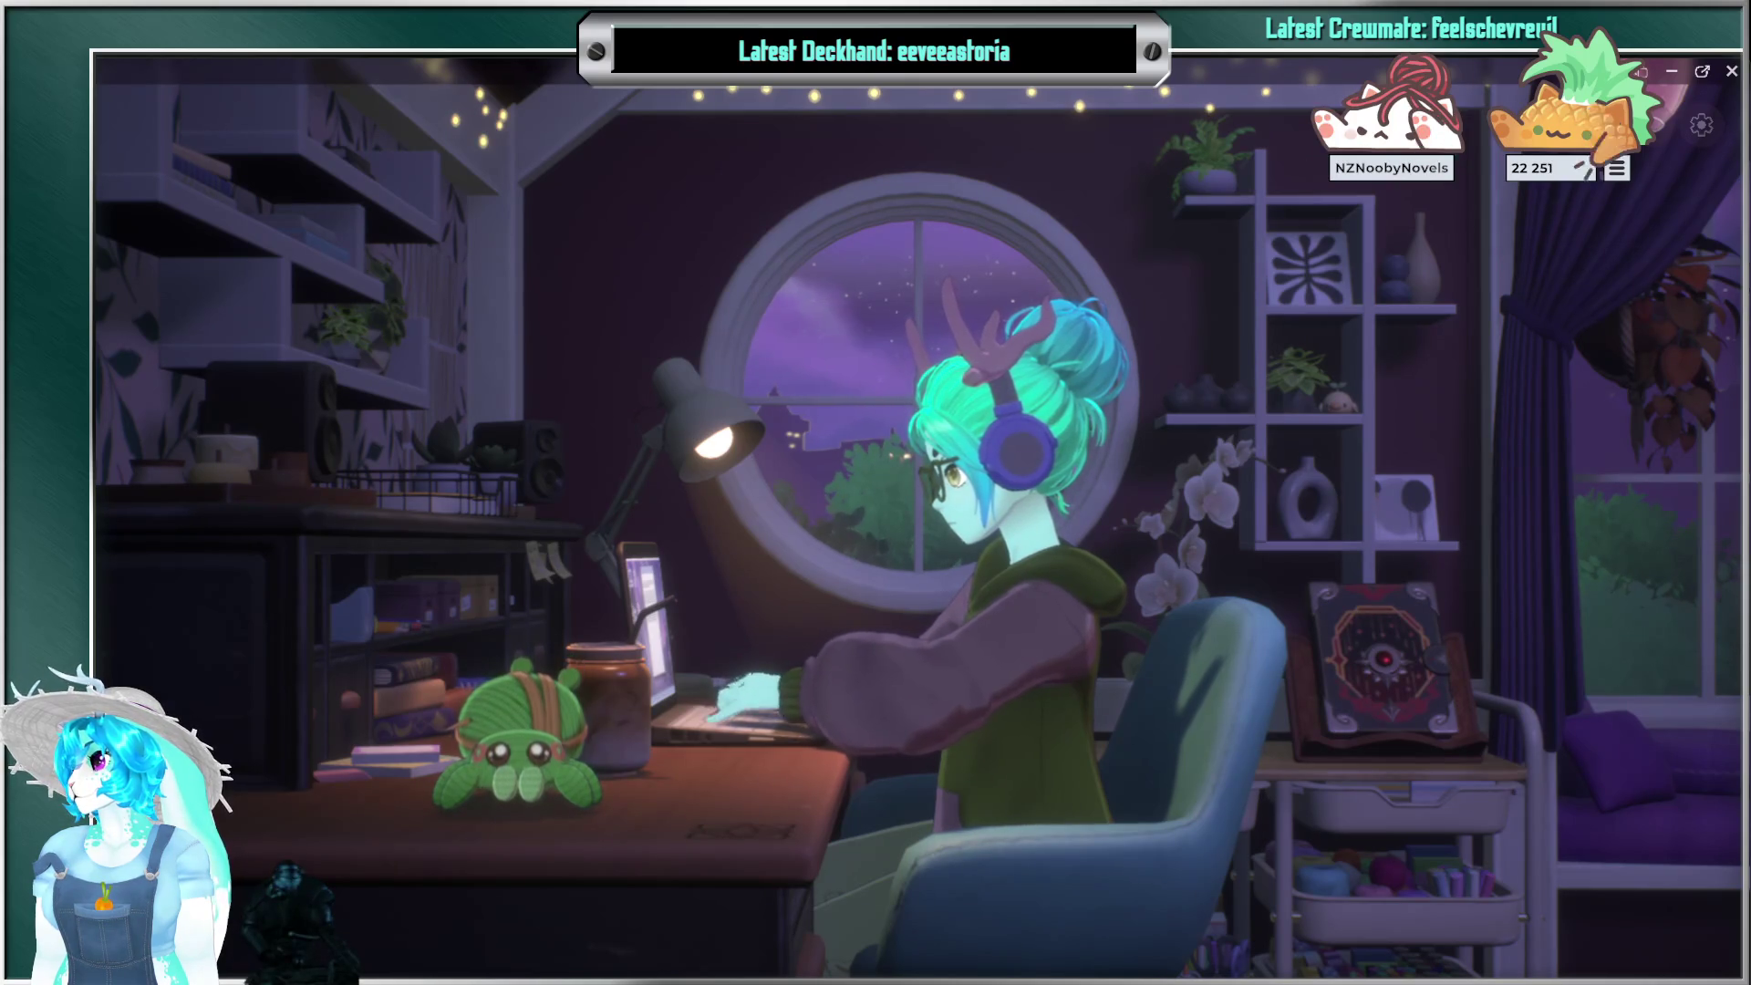
{"action": "key", "text": "space"}
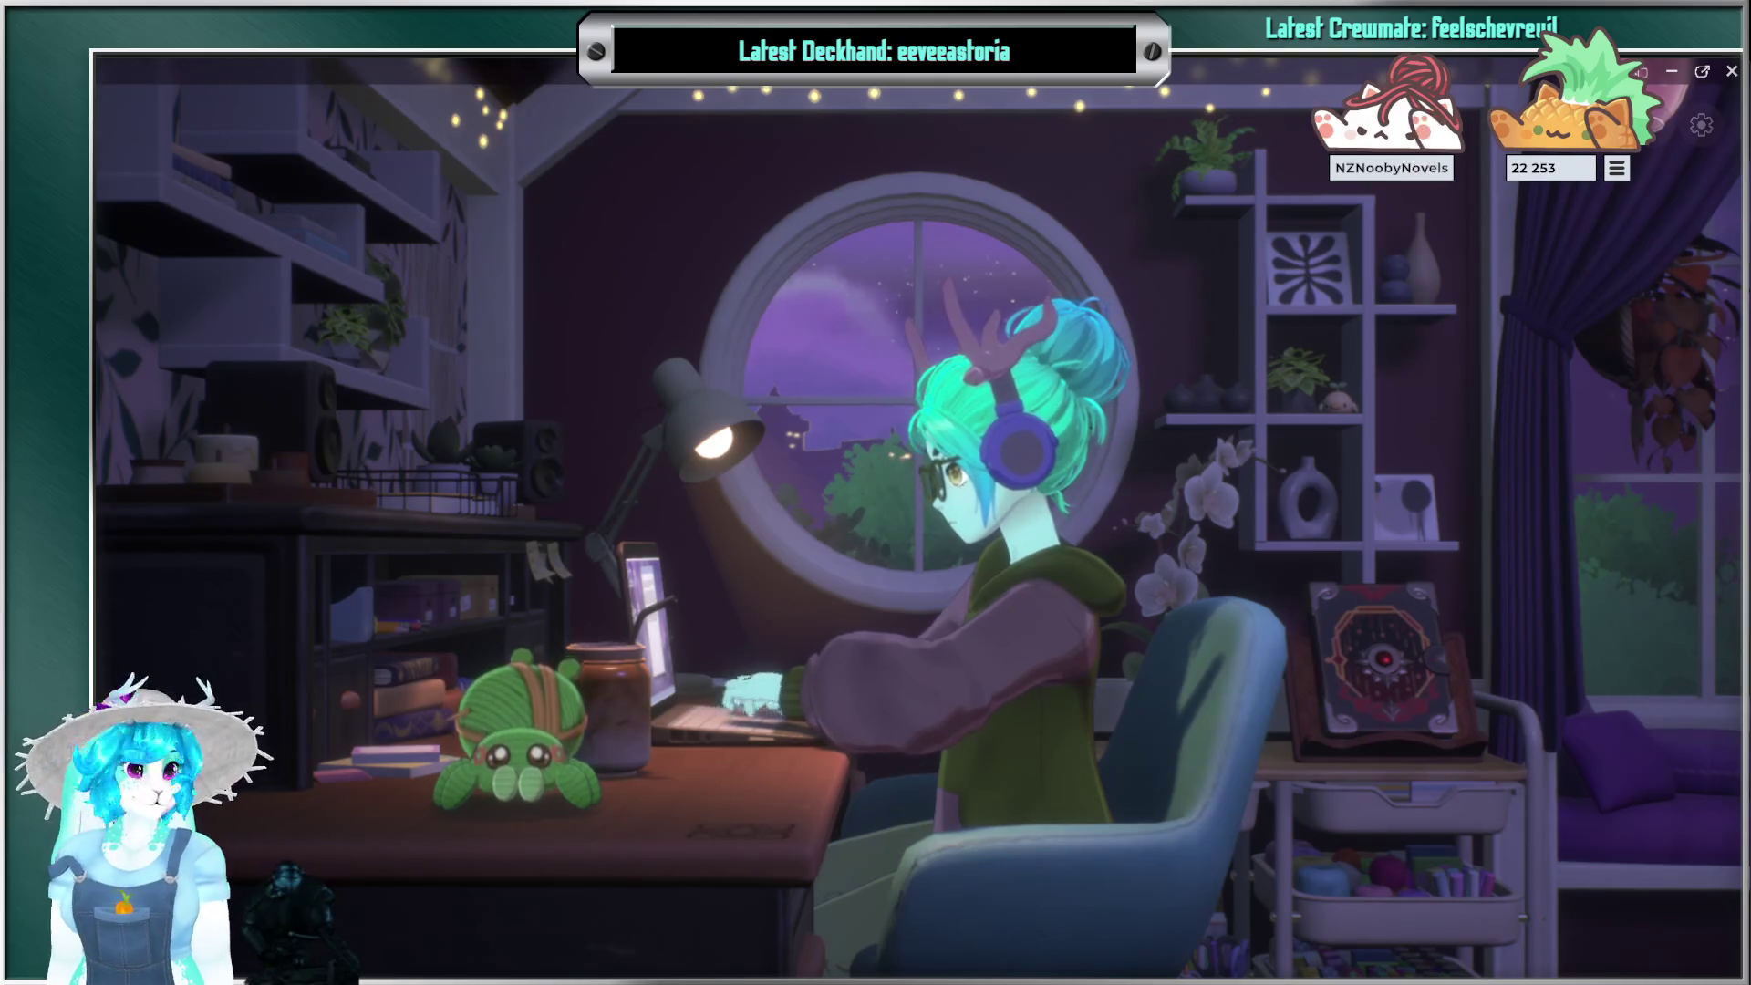